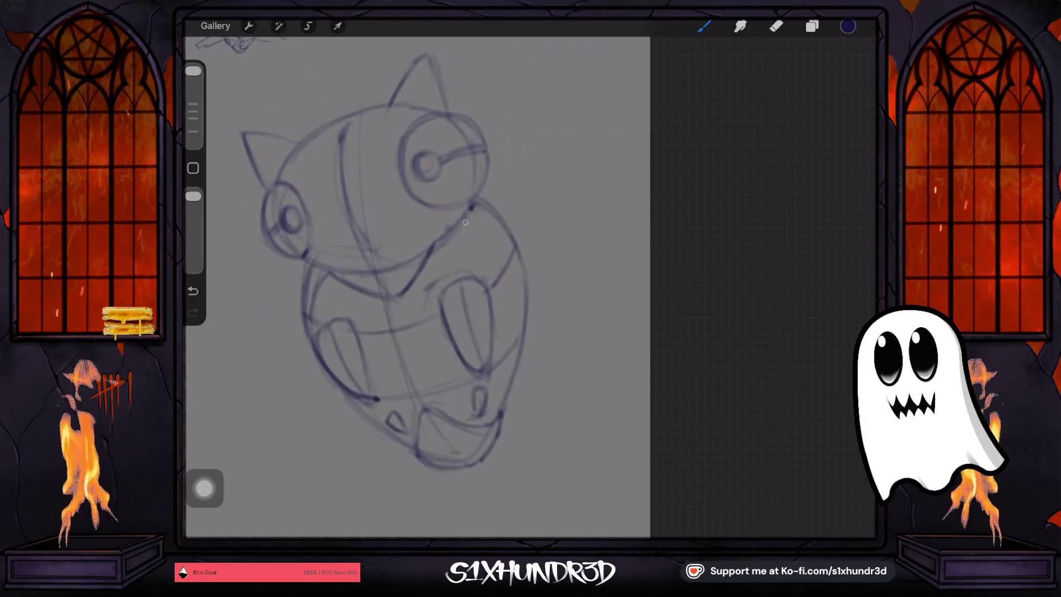
Add a stroke along the back, then lasso the head, enlarge it and shift it up-left
left_click_drag(463, 224, 531, 310)
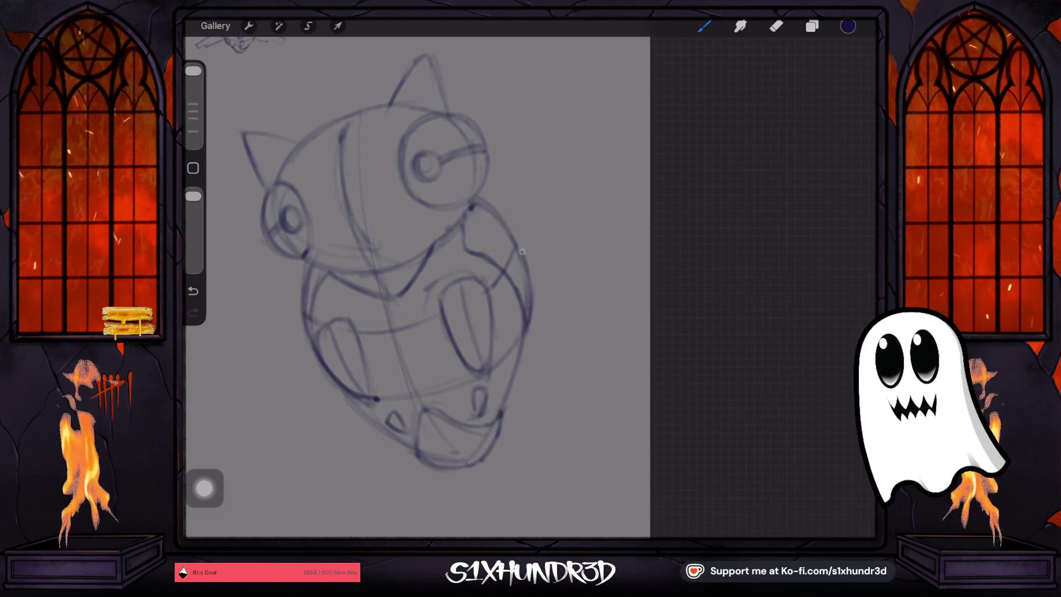
scroll(508, 241, "down", 3)
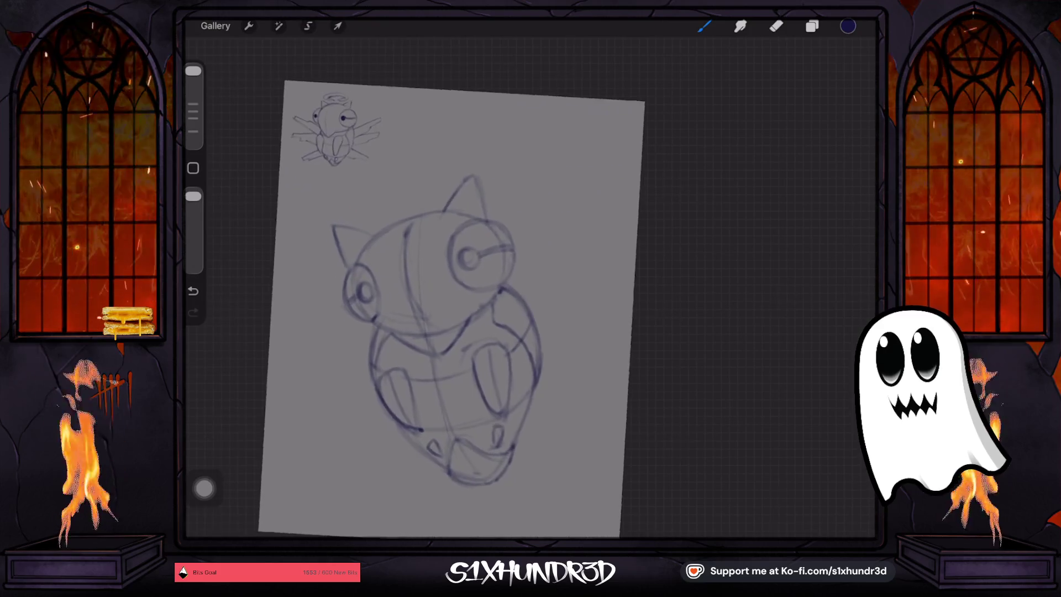
left_click(308, 26)
mouse_move(441, 105)
left_mouse_down()
mouse_move(519, 258)
mouse_move(385, 340)
mouse_move(440, 106)
left_mouse_up()
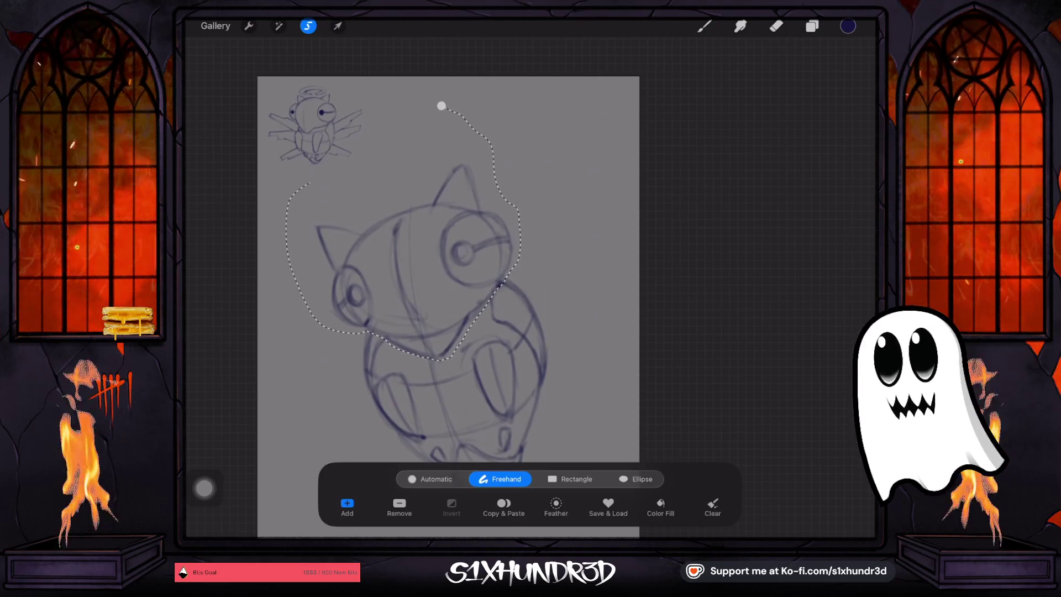
left_click(337, 26)
left_click_drag(307, 161, 296, 142)
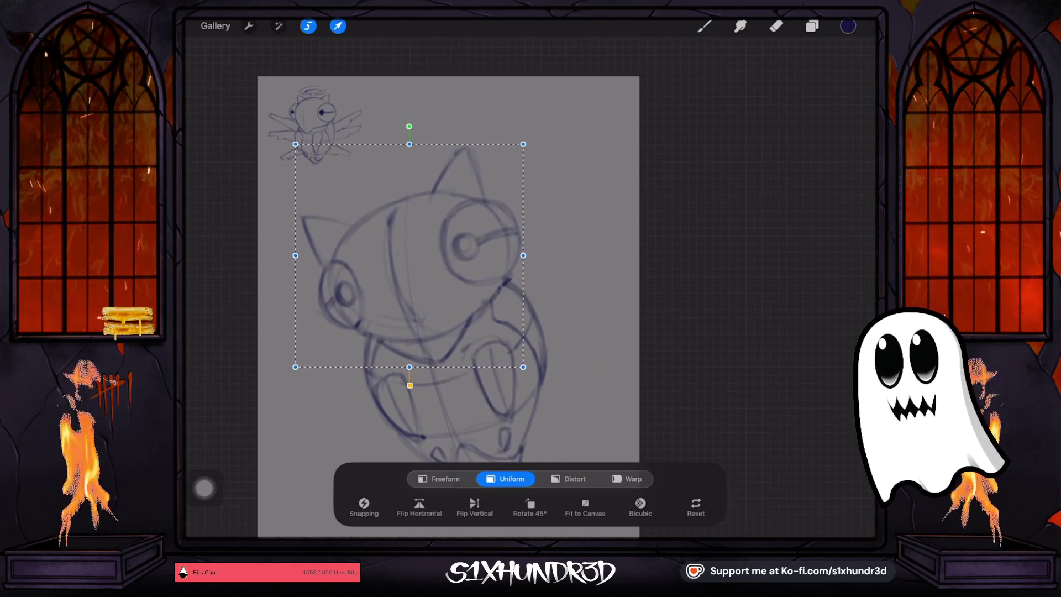
left_click(703, 26)
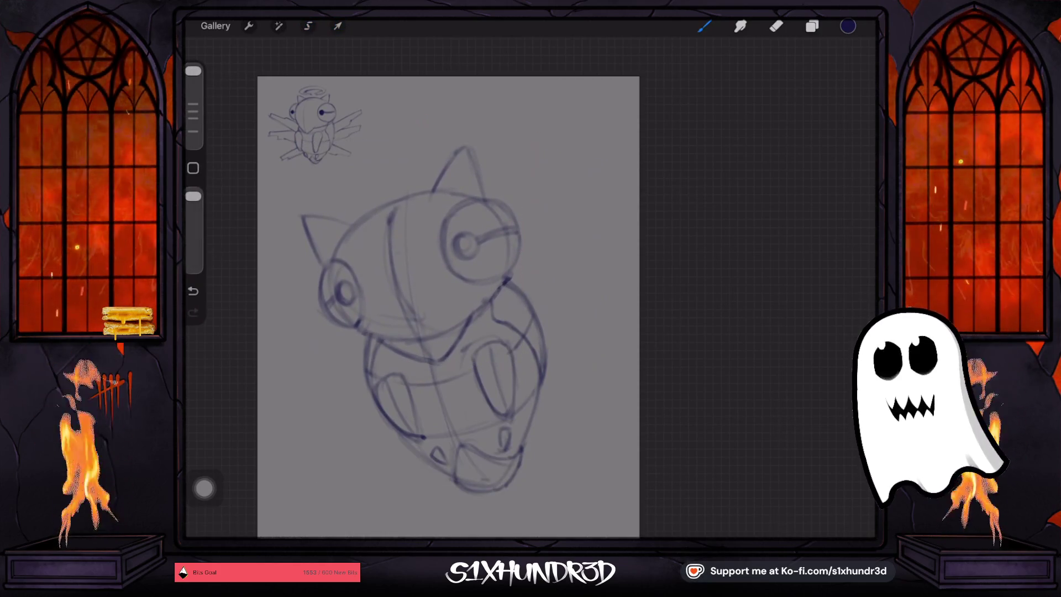
Sketch angular upper and lower wings with a jagged, hooked edge on the right side
mouse_move(520, 251)
left_mouse_down()
mouse_move(605, 182)
mouse_move(549, 272)
left_mouse_up()
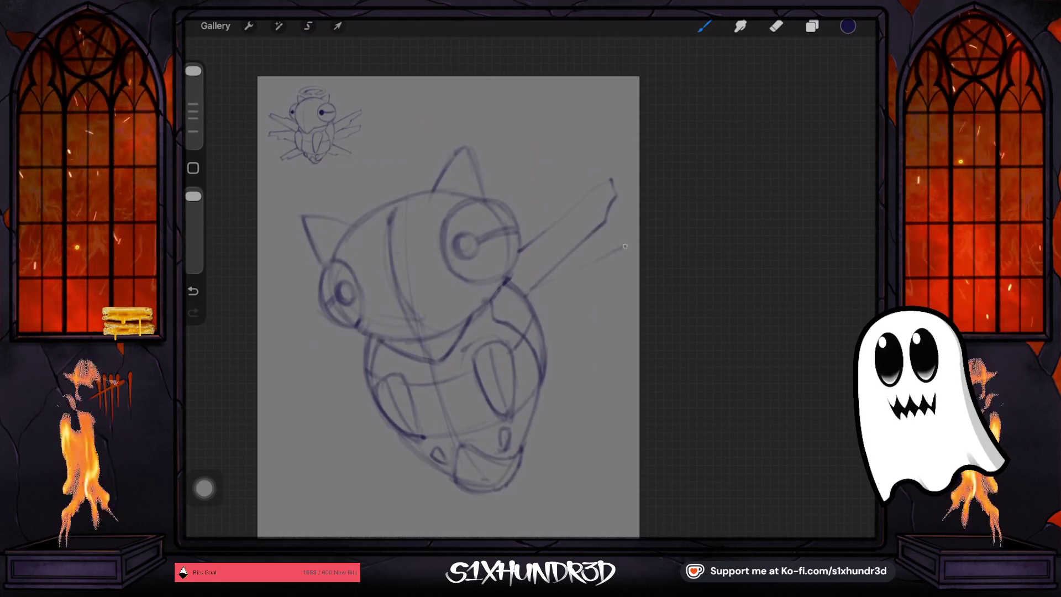
left_click_drag(625, 246, 624, 266)
left_click_drag(588, 299, 591, 309)
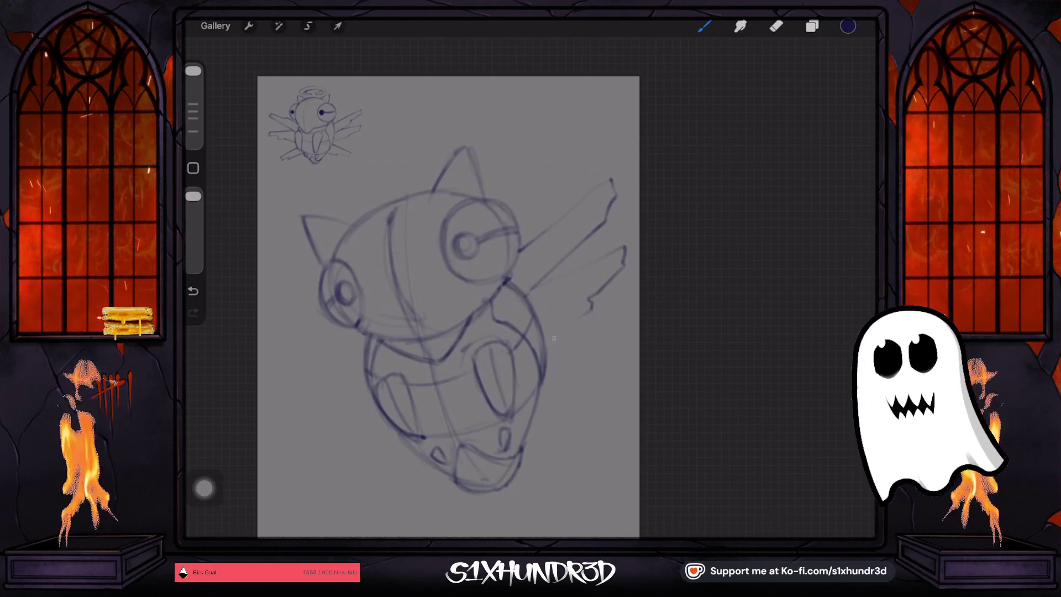
mouse_move(543, 343)
left_mouse_down()
mouse_move(628, 340)
mouse_move(552, 371)
left_mouse_up()
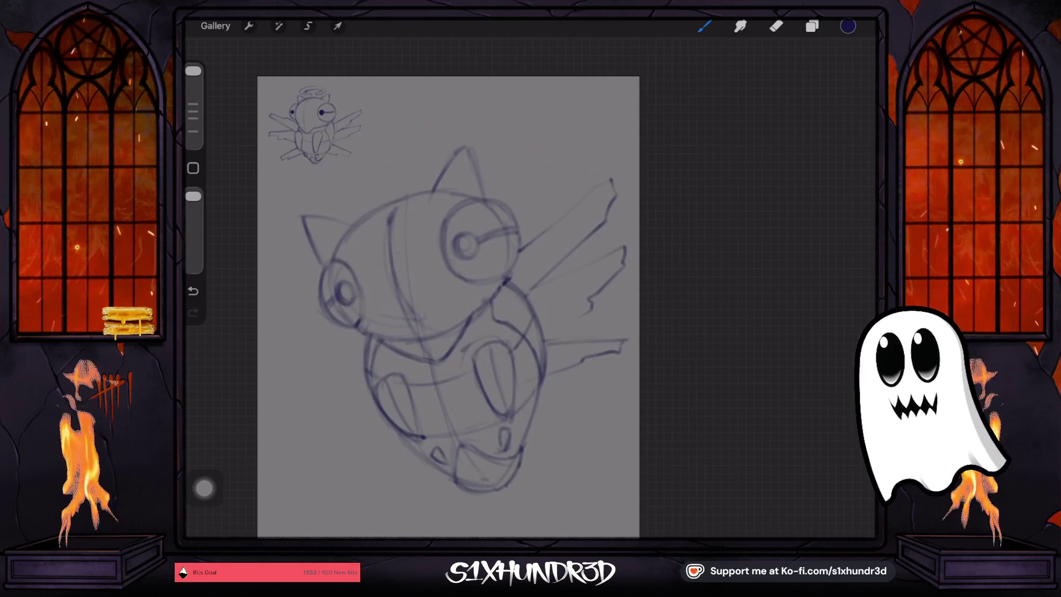
Nudge the whole sketch slightly up and right on the page
left_click(338, 26)
left_click_drag(635, 143, 611, 177)
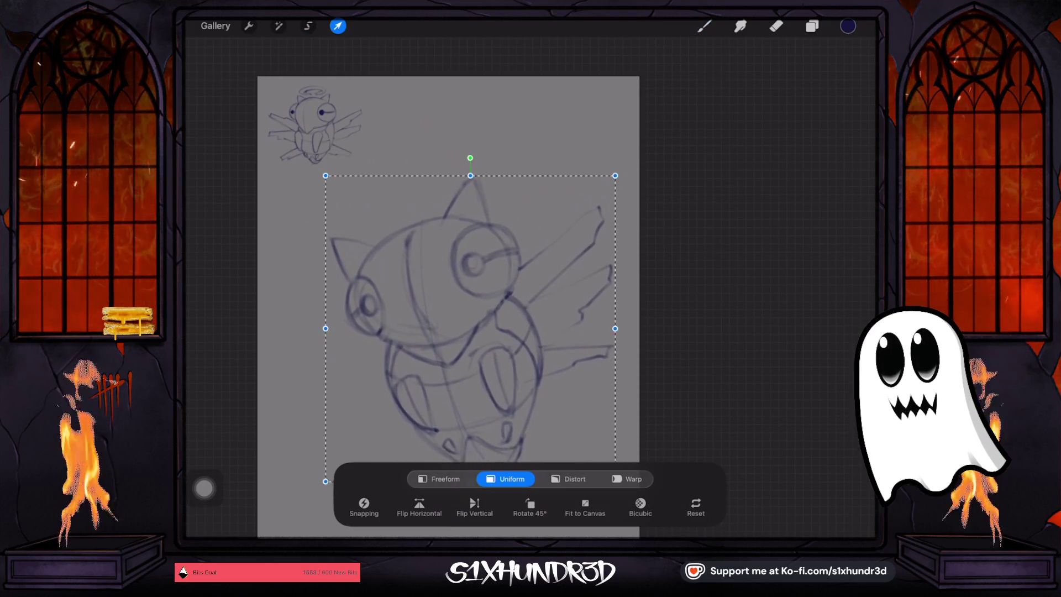
left_click_drag(467, 330, 470, 325)
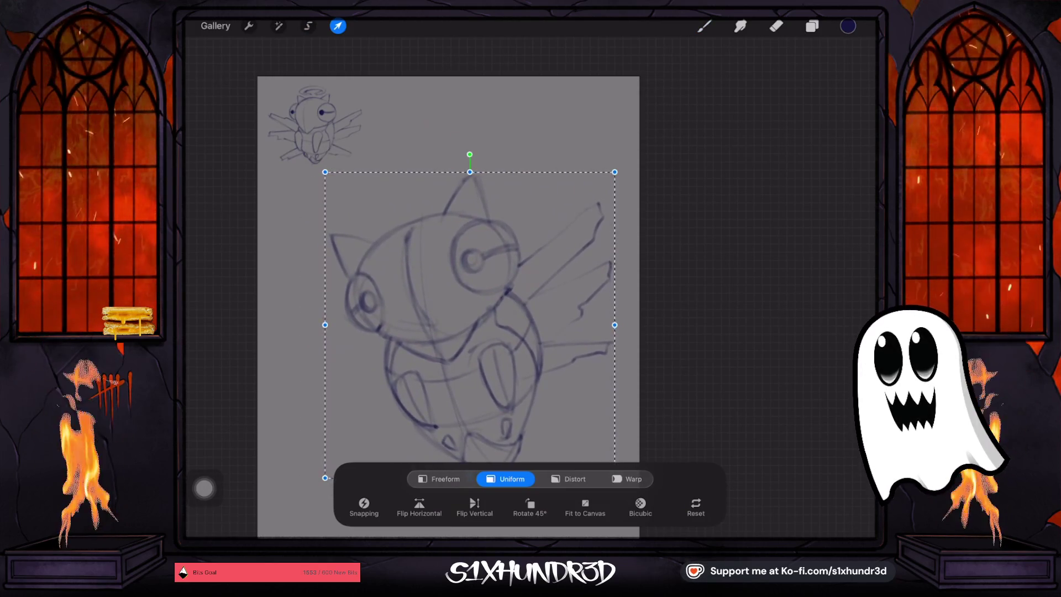
left_click(704, 26)
Draw matching angular wing lines on the left side, beside the left eye
mouse_move(345, 317)
left_mouse_down()
mouse_move(276, 309)
mouse_move(314, 336)
left_mouse_up()
mouse_move(376, 348)
left_mouse_down()
mouse_move(283, 371)
mouse_move(285, 385)
mouse_move(363, 387)
mouse_move(327, 452)
mouse_move(338, 461)
mouse_move(407, 419)
left_mouse_up()
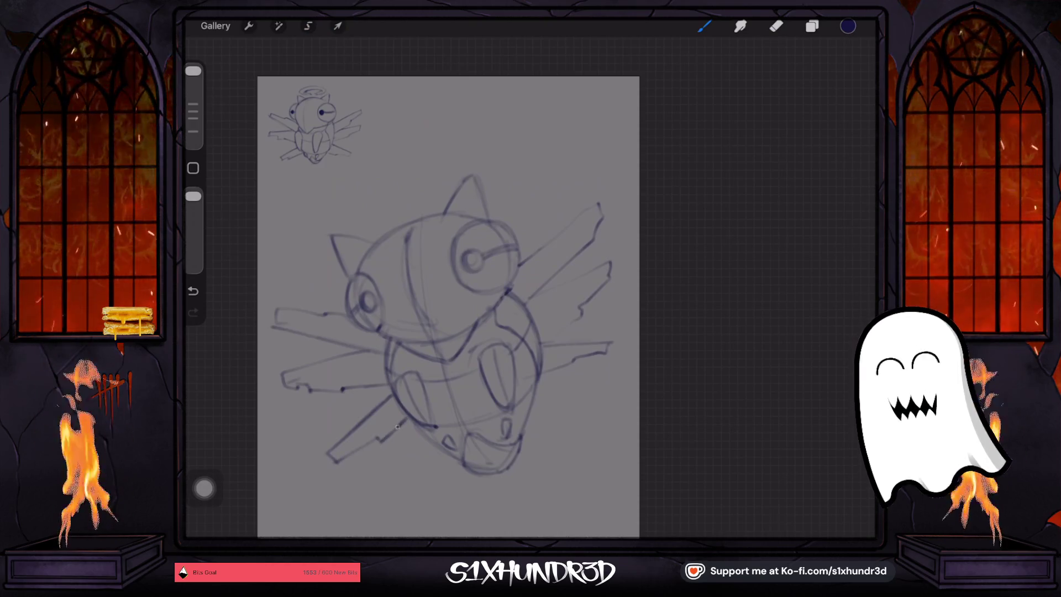
scroll(442, 442, "up", 5)
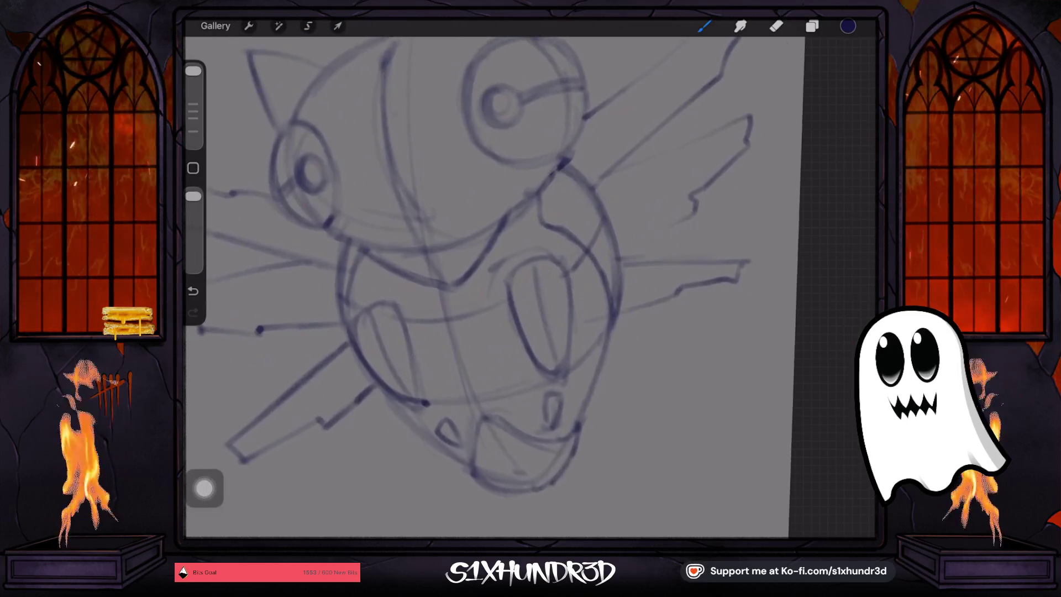
Darken the left oval's outline and fang tip, then undo the stray fang strokes
key("e")
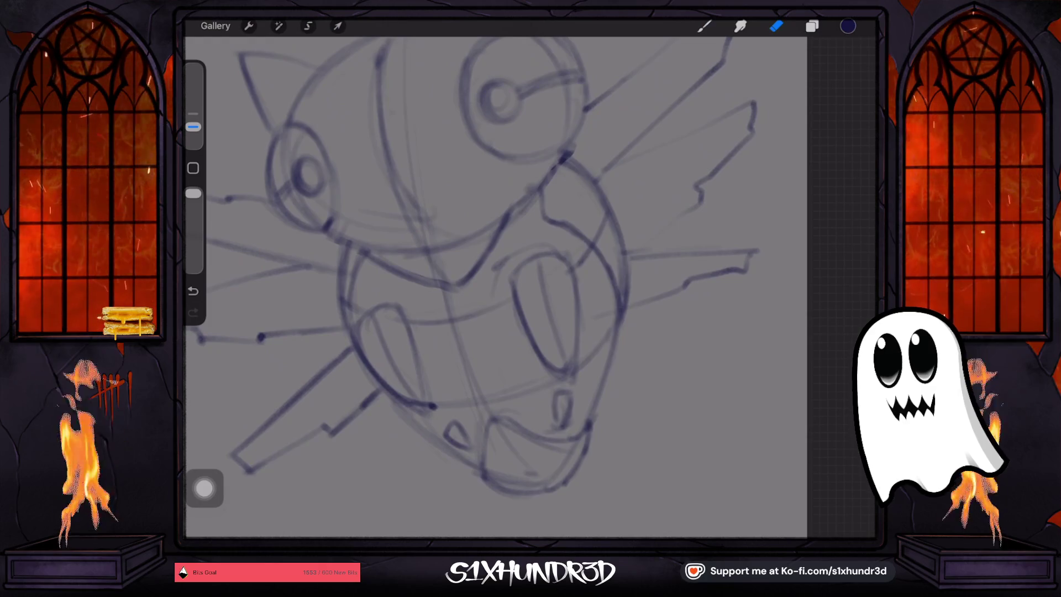
key("b")
mouse_move(373, 314)
left_mouse_down()
mouse_move(360, 371)
mouse_move(396, 303)
left_mouse_up()
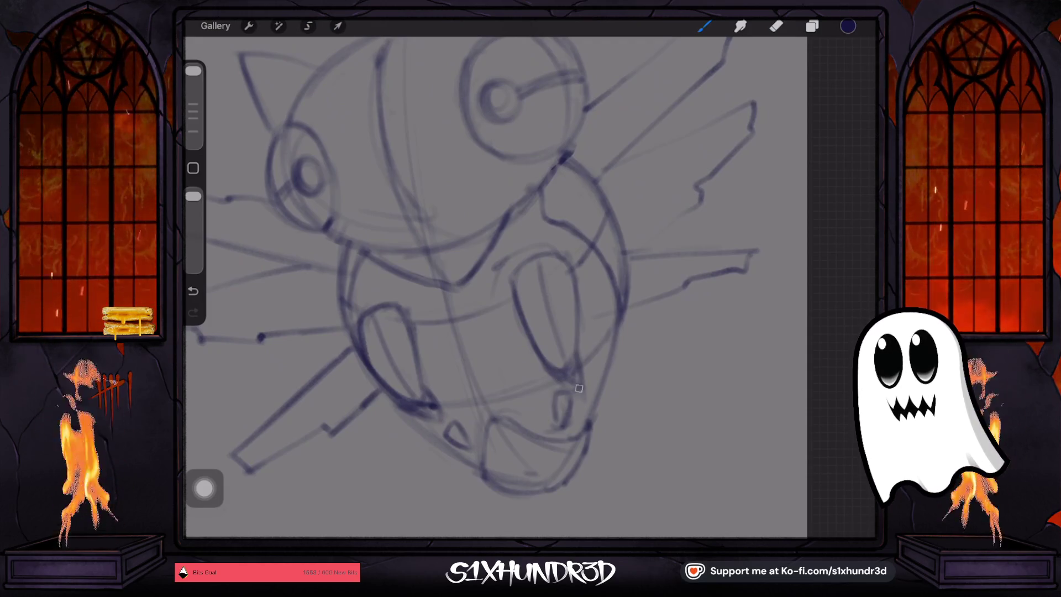
left_click_drag(539, 356, 578, 387)
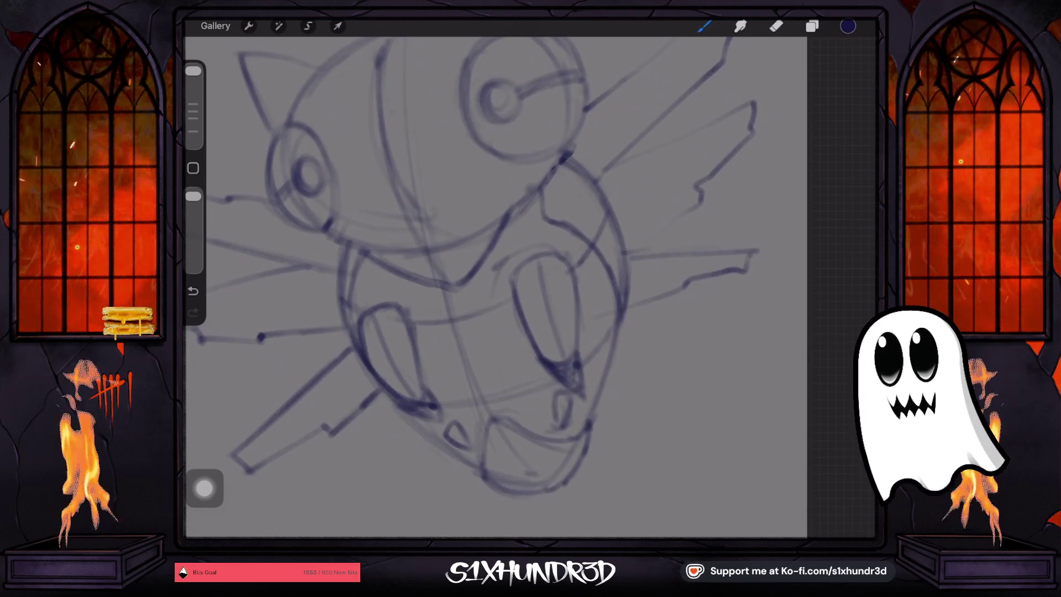
left_click(193, 290)
key("ctrl+z")
key("ctrl+z")
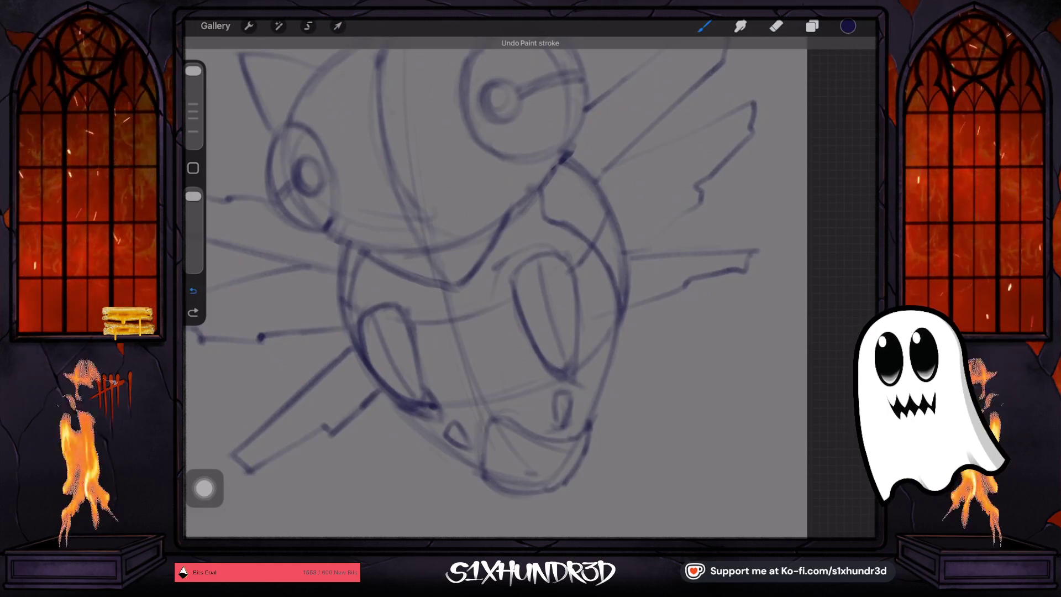
key("ctrl+z")
key("ctrl+z")
key("ctrl+z")
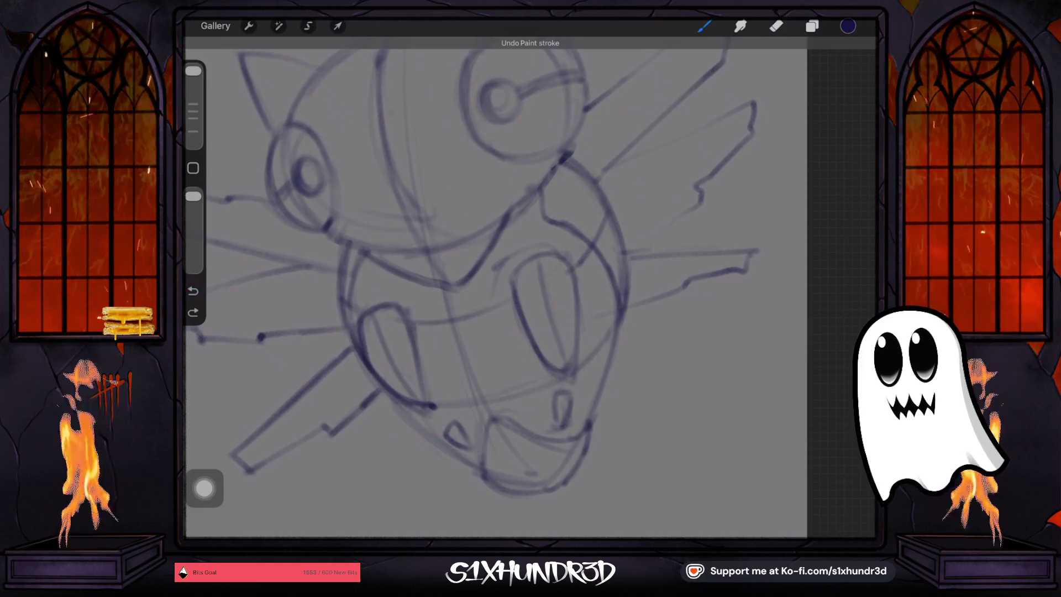
left_click(383, 382)
Redraw the right fang's edge and erase its stray lower and right lines
left_click_drag(409, 334, 415, 400)
left_click(776, 26)
mouse_move(398, 354)
left_mouse_down()
mouse_move(417, 398)
mouse_move(377, 370)
left_mouse_up()
left_click_drag(563, 379, 559, 325)
left_click_drag(574, 381, 577, 292)
left_click(776, 26)
left_click(704, 26)
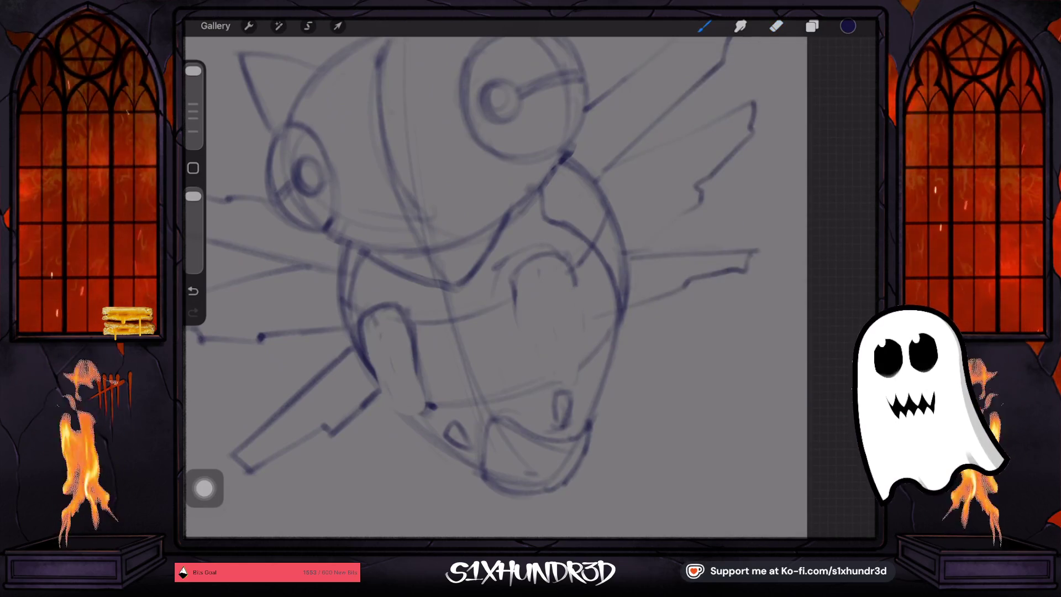
Redraw both fangs with curved tips and darken their edges and the small tooth
left_click_drag(535, 339, 538, 379)
left_click_drag(517, 268, 528, 364)
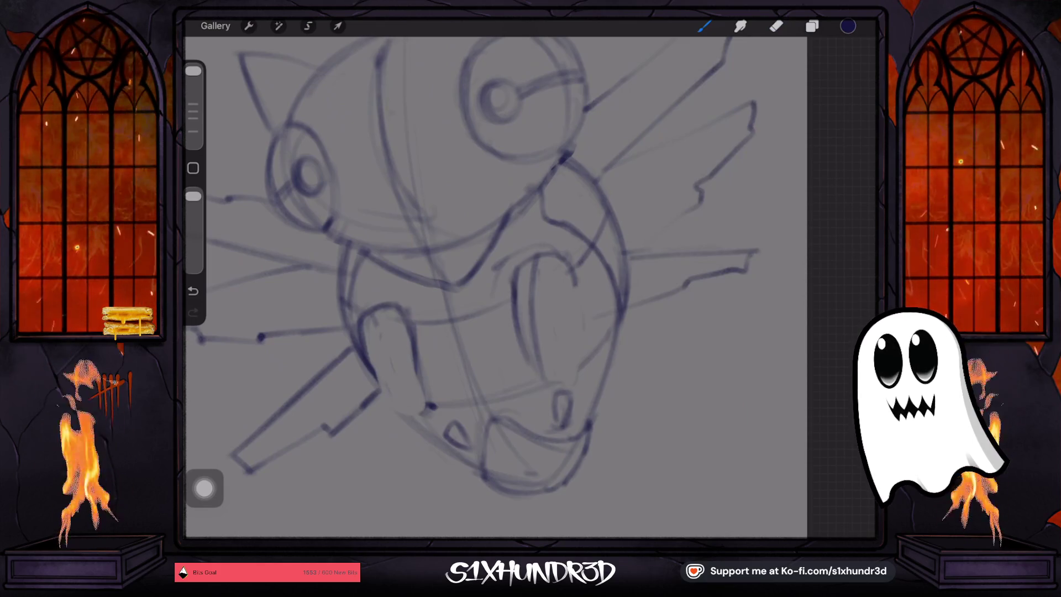
mouse_move(565, 324)
left_mouse_down()
mouse_move(559, 373)
mouse_move(533, 374)
left_mouse_up()
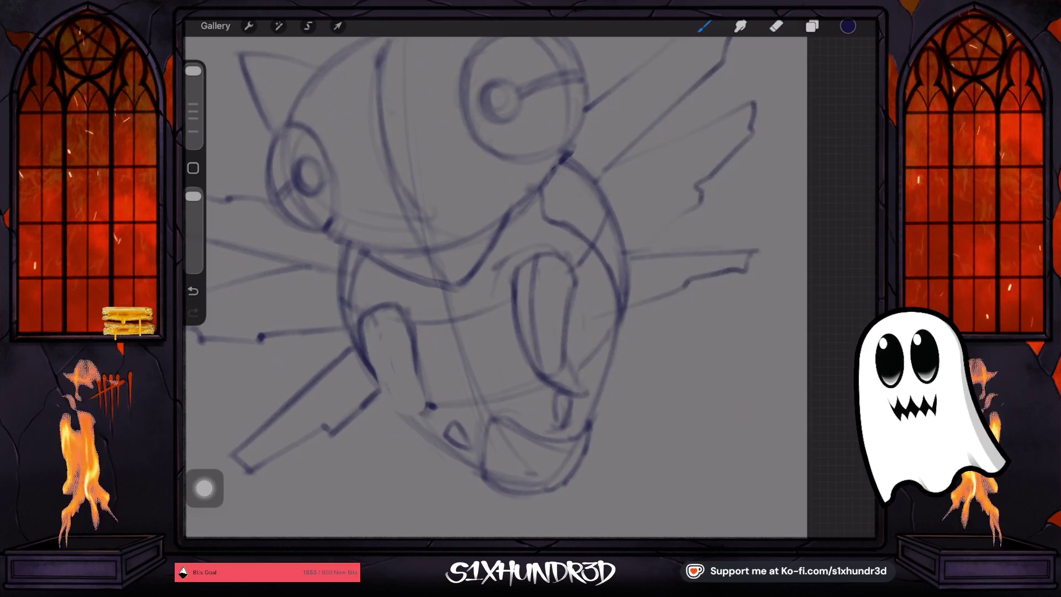
left_click_drag(375, 313, 397, 428)
left_click_drag(367, 366, 399, 432)
mouse_move(412, 343)
left_mouse_down()
mouse_move(410, 419)
mouse_move(433, 437)
left_mouse_up()
mouse_move(413, 334)
left_mouse_down()
mouse_move(412, 405)
mouse_move(446, 444)
mouse_move(464, 433)
mouse_move(469, 467)
left_mouse_up()
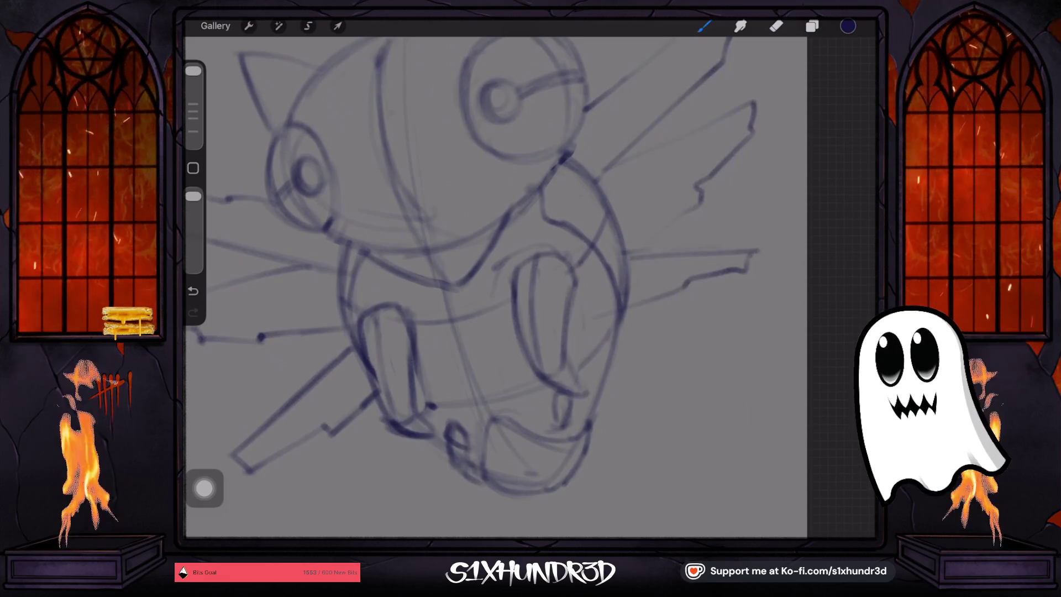
left_click_drag(554, 405, 572, 444)
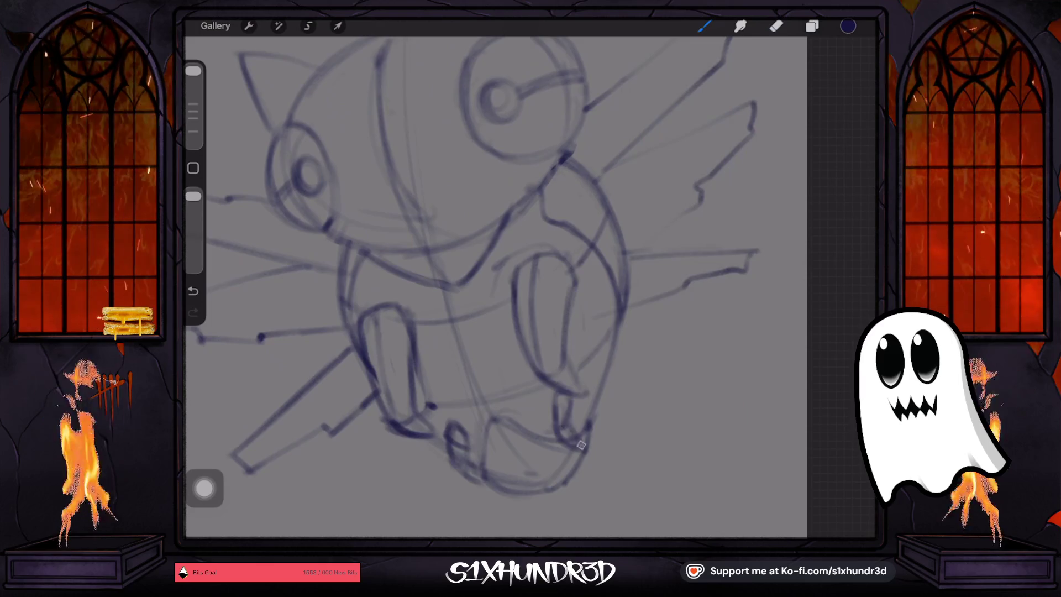
Darken the jaw's vertical line, the body's left edge and the neck line
left_click_drag(493, 425, 483, 474)
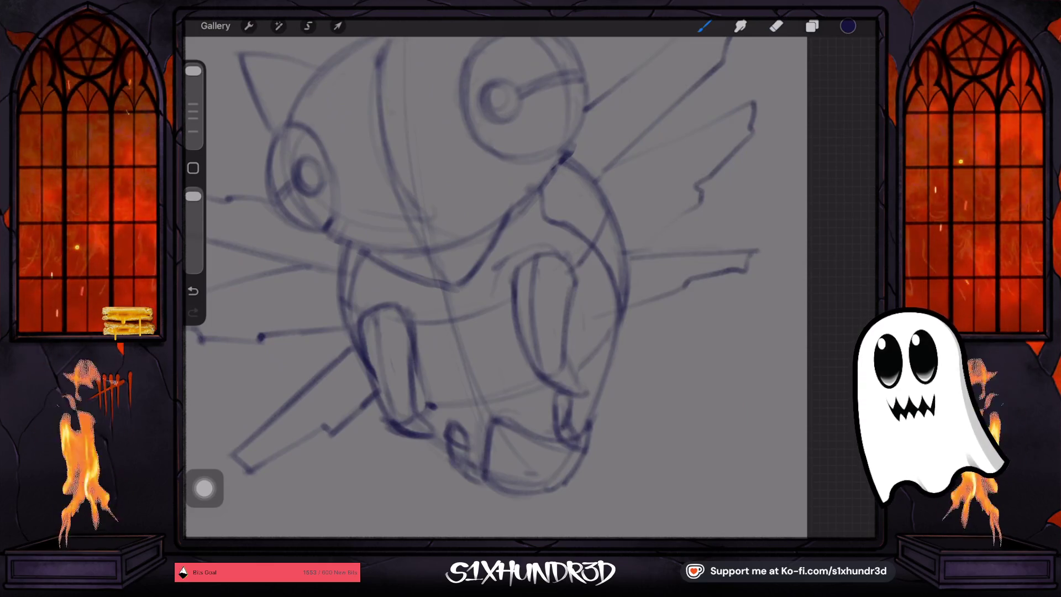
mouse_move(356, 290)
left_mouse_down()
mouse_move(349, 313)
mouse_move(356, 254)
mouse_move(352, 337)
mouse_move(335, 274)
left_mouse_up()
mouse_move(536, 187)
left_mouse_down()
mouse_move(543, 222)
mouse_move(617, 325)
left_mouse_up()
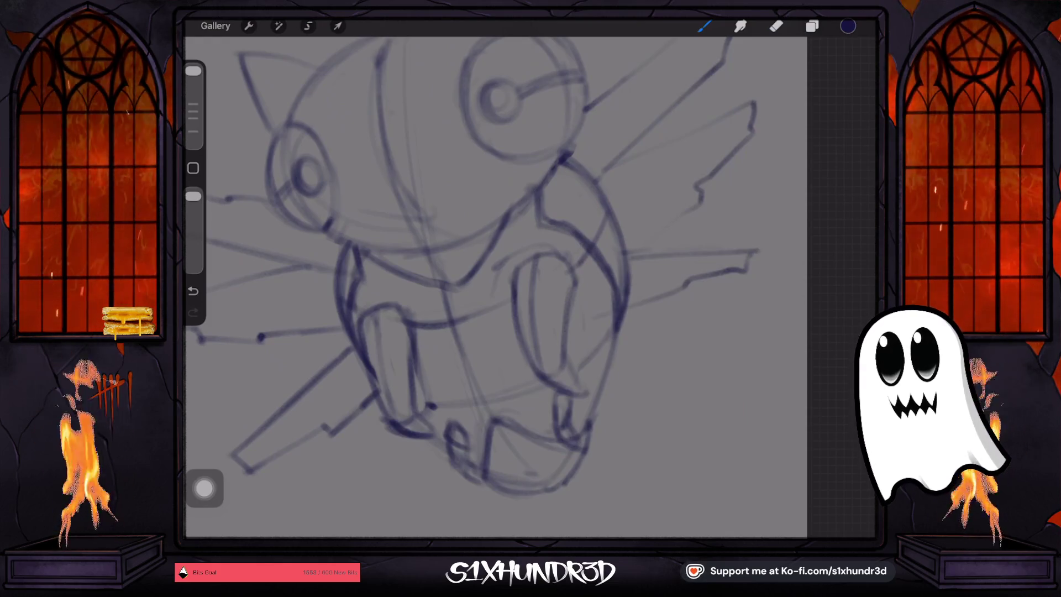
scroll(459, 288, "down", 5)
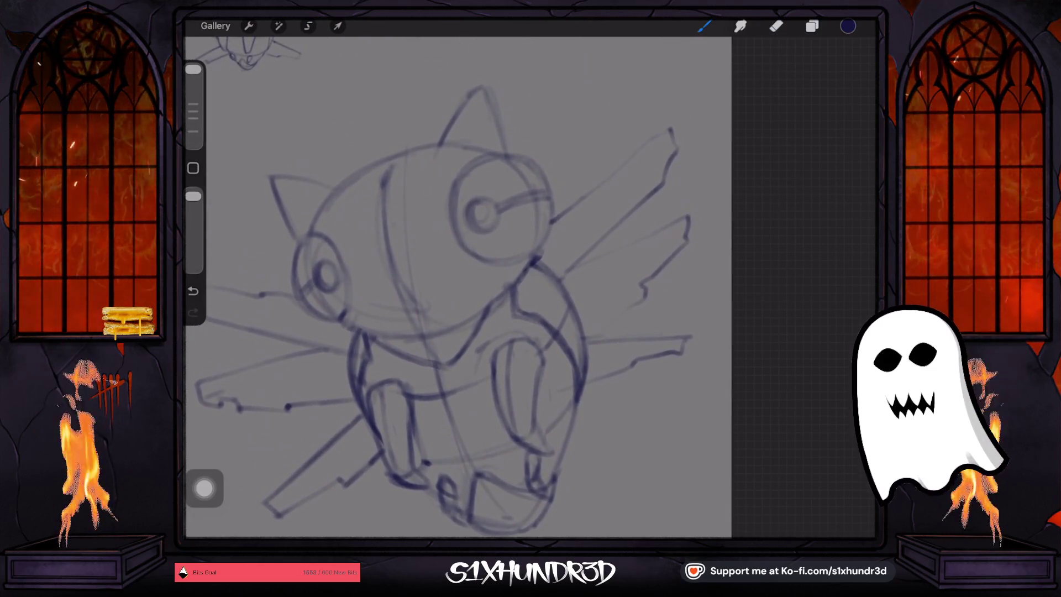
Try darkening, filling and thickly ringing the right eye, undoing each attempt
left_click_drag(474, 252, 454, 202)
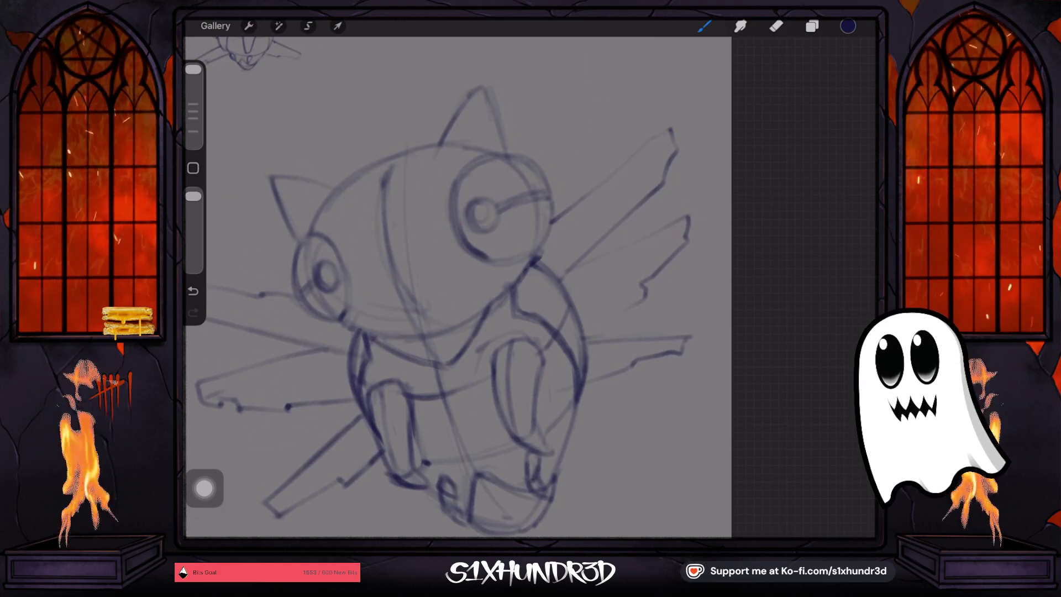
key("ctrl+z")
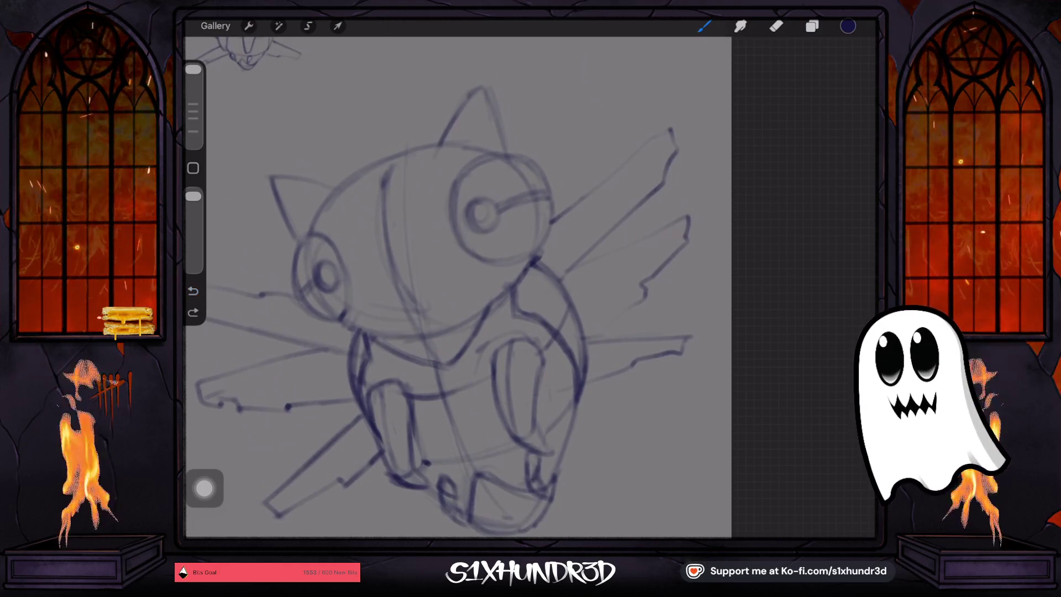
left_click_drag(486, 217, 484, 216)
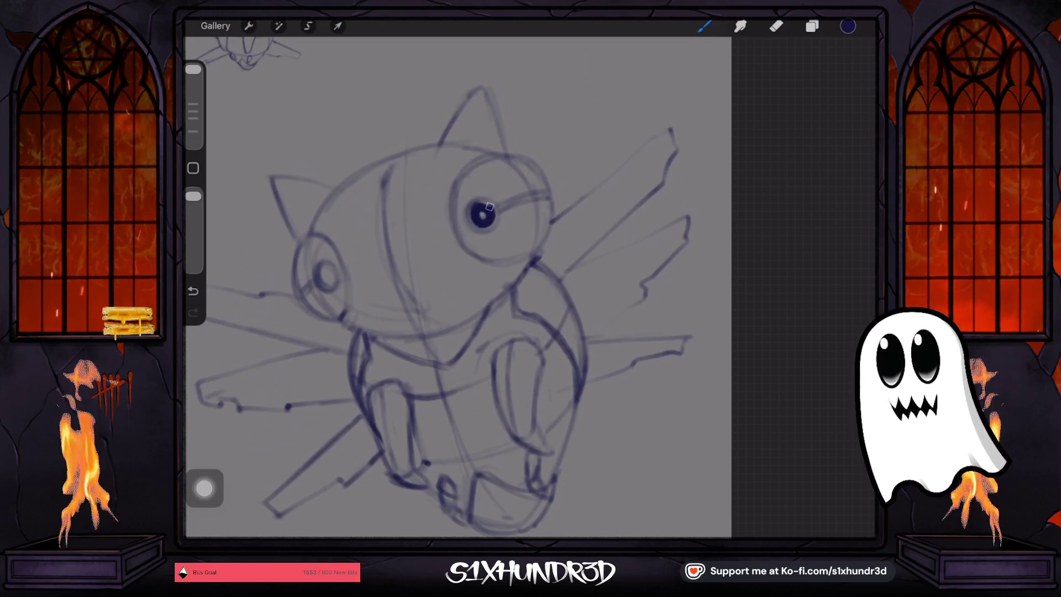
left_click(193, 69)
key("ctrl+z")
mouse_move(481, 176)
left_mouse_down()
mouse_move(489, 257)
mouse_move(504, 171)
mouse_move(489, 257)
mouse_move(489, 243)
left_mouse_up()
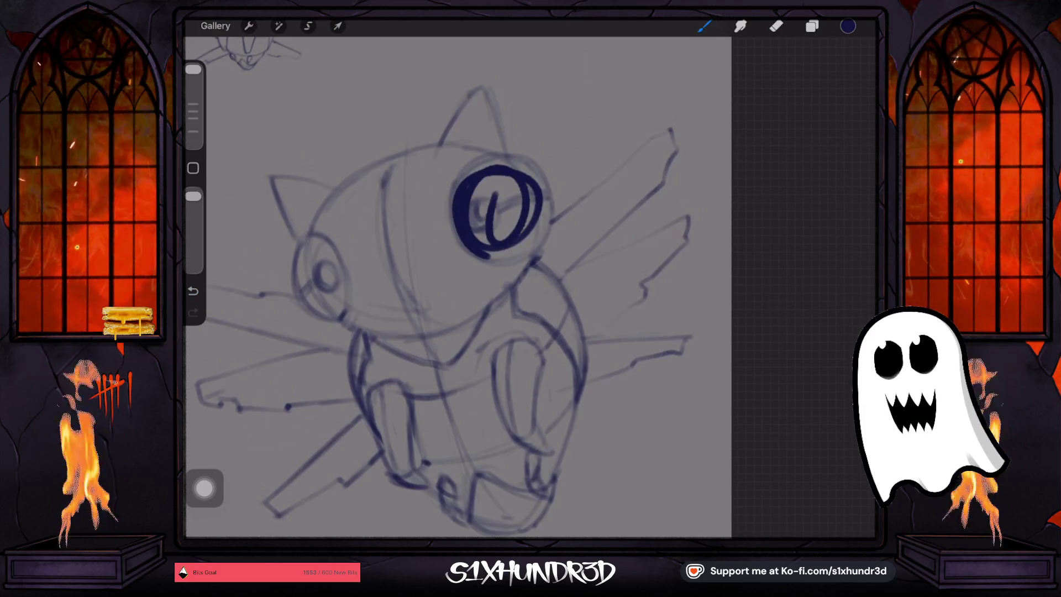
left_click(193, 290)
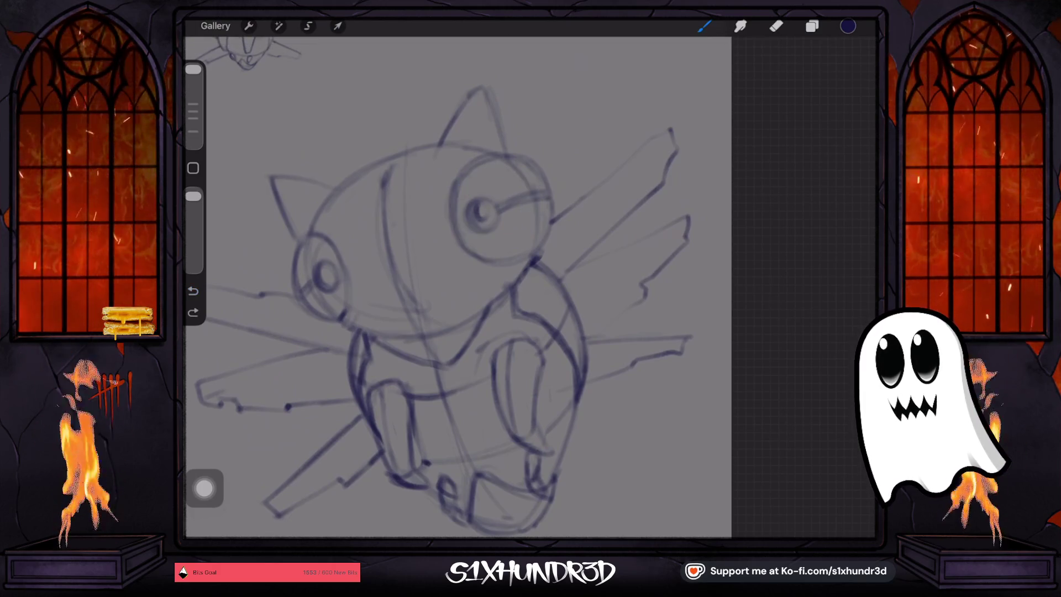
Darken the left neck line and the neck line below the head, redoing one misplaced stroke
scroll(458, 288, "down", 2)
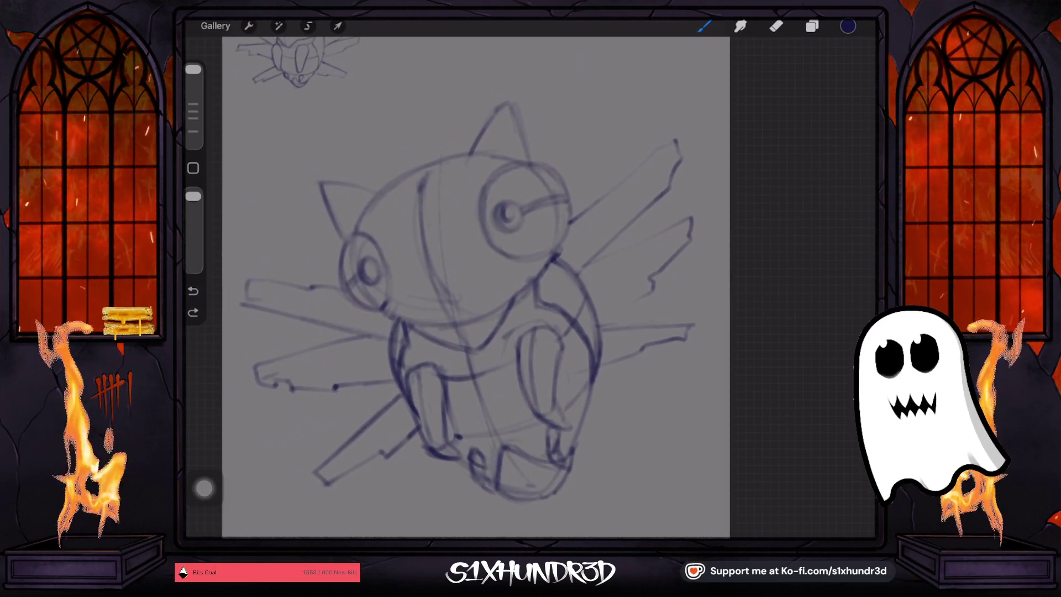
left_click(420, 336)
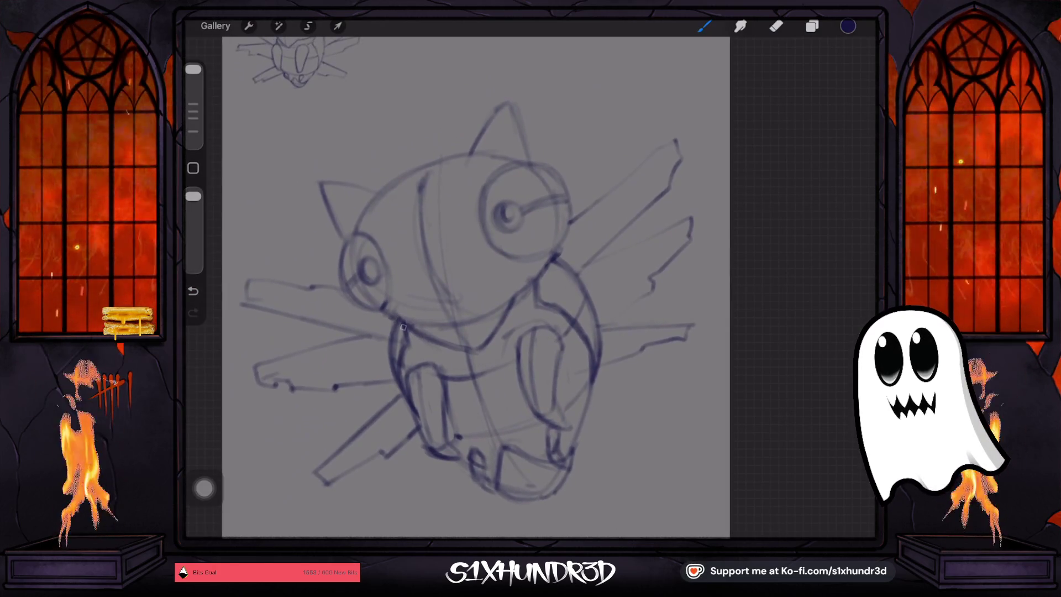
left_click_drag(470, 349, 550, 258)
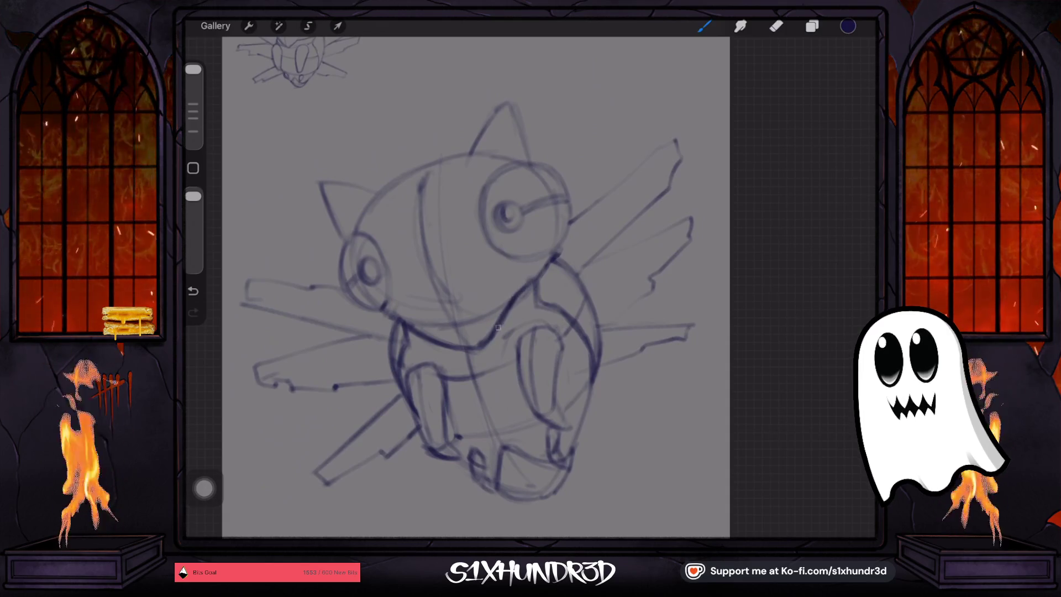
left_click(193, 290)
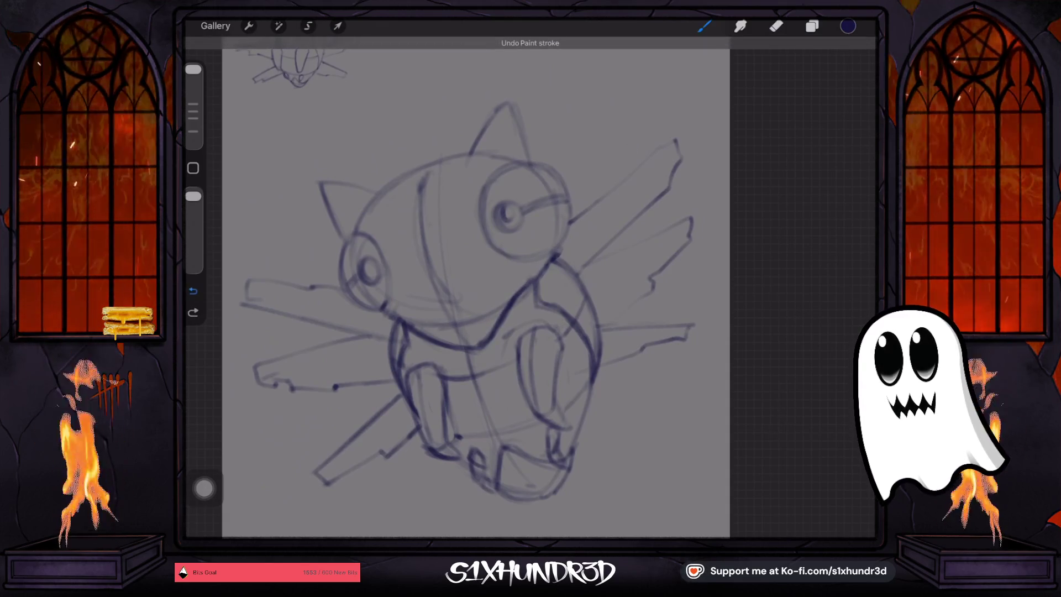
left_click_drag(464, 343, 421, 209)
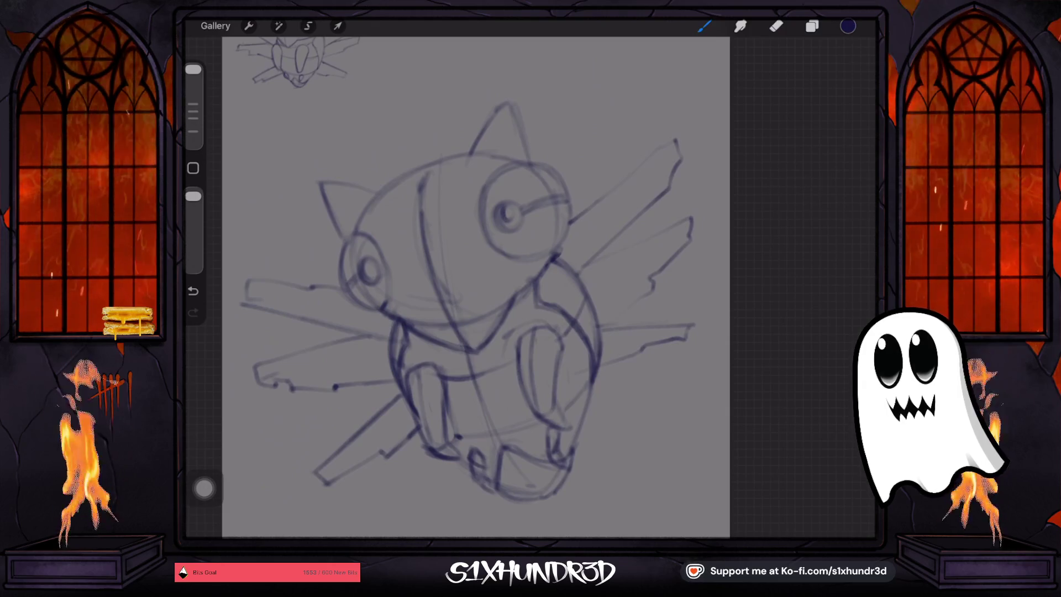
left_click_drag(410, 323, 478, 354)
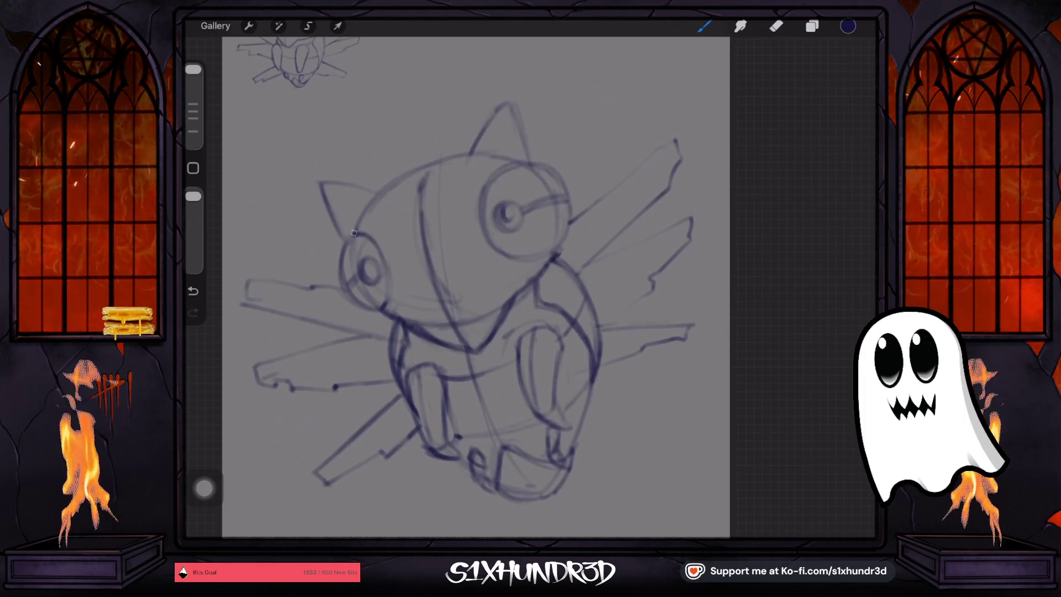
Darken the small eye's top, the head's upper-left outline and the large right eye
left_click_drag(354, 234, 376, 247)
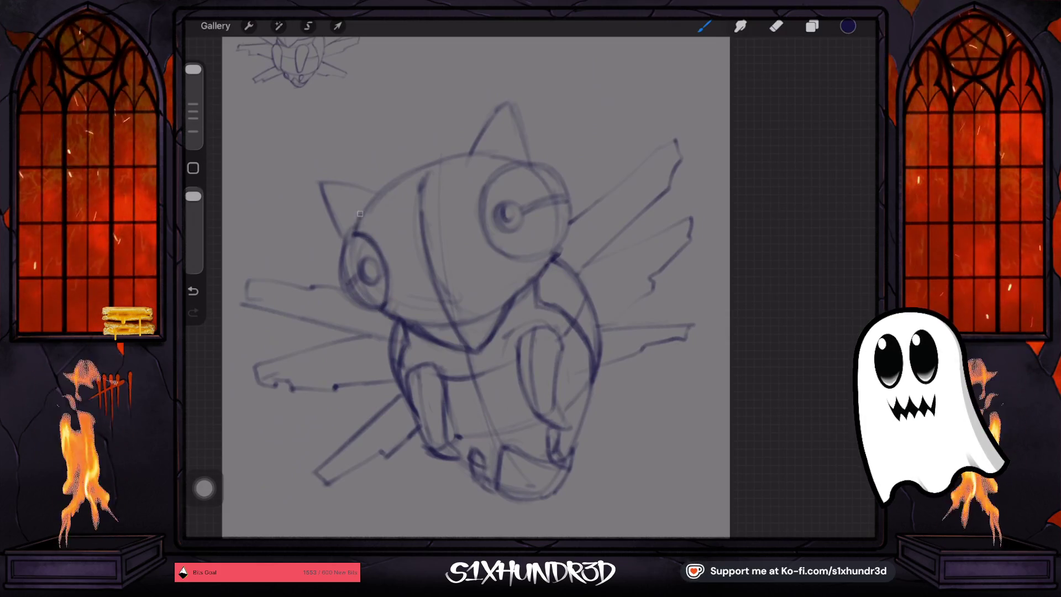
mouse_move(379, 189)
left_mouse_down()
mouse_move(465, 156)
mouse_move(533, 257)
left_mouse_up()
mouse_move(480, 197)
left_mouse_down()
mouse_move(536, 265)
mouse_move(543, 162)
mouse_move(570, 215)
left_mouse_up()
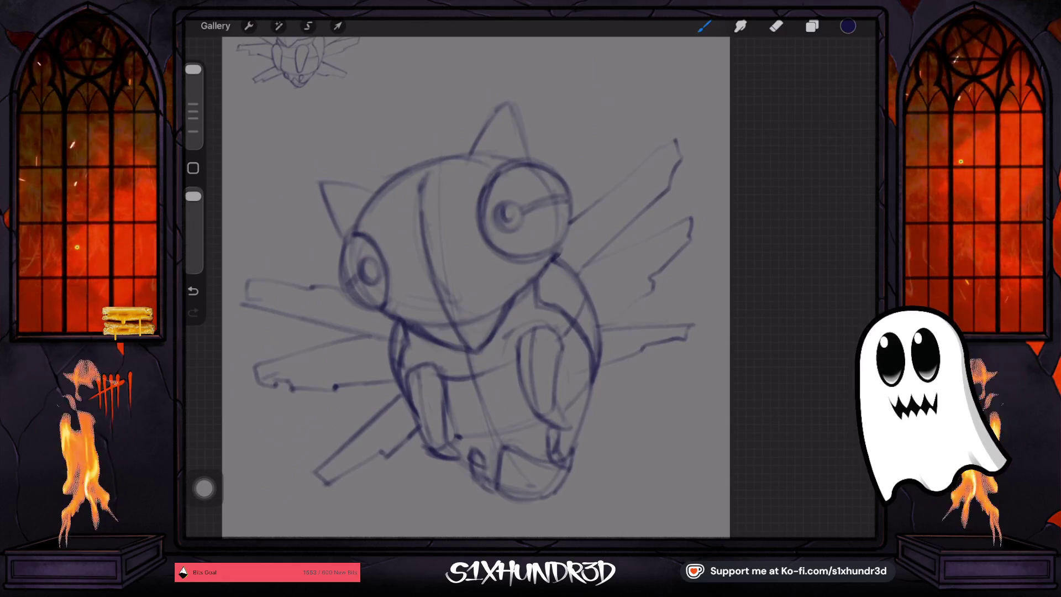
left_click(812, 26)
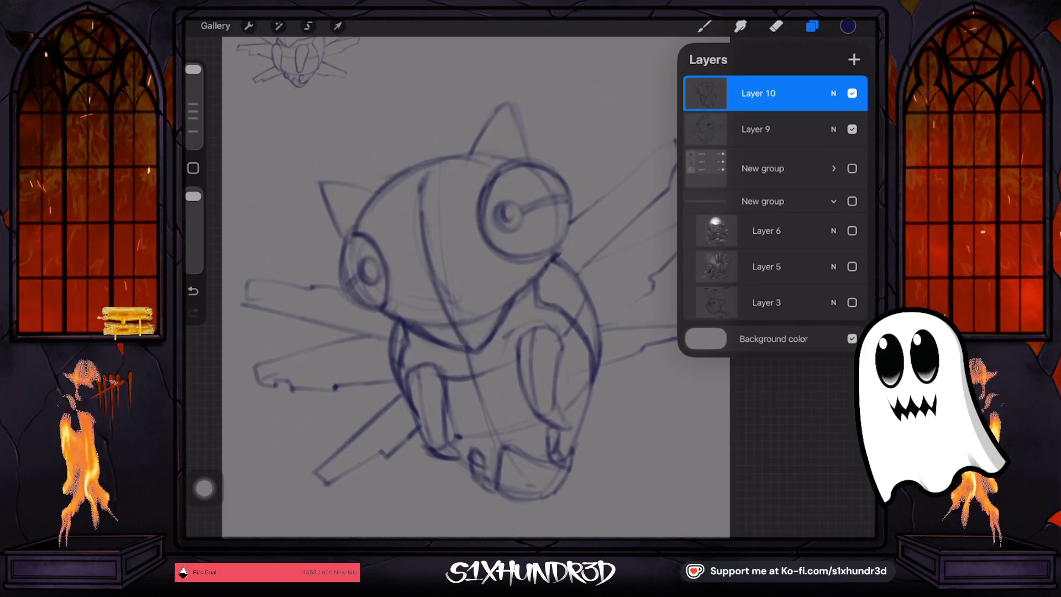
Fade Layer 10 to about 31% opacity, add Layer 11 above, and set brush size to 75%
left_click(597, 247)
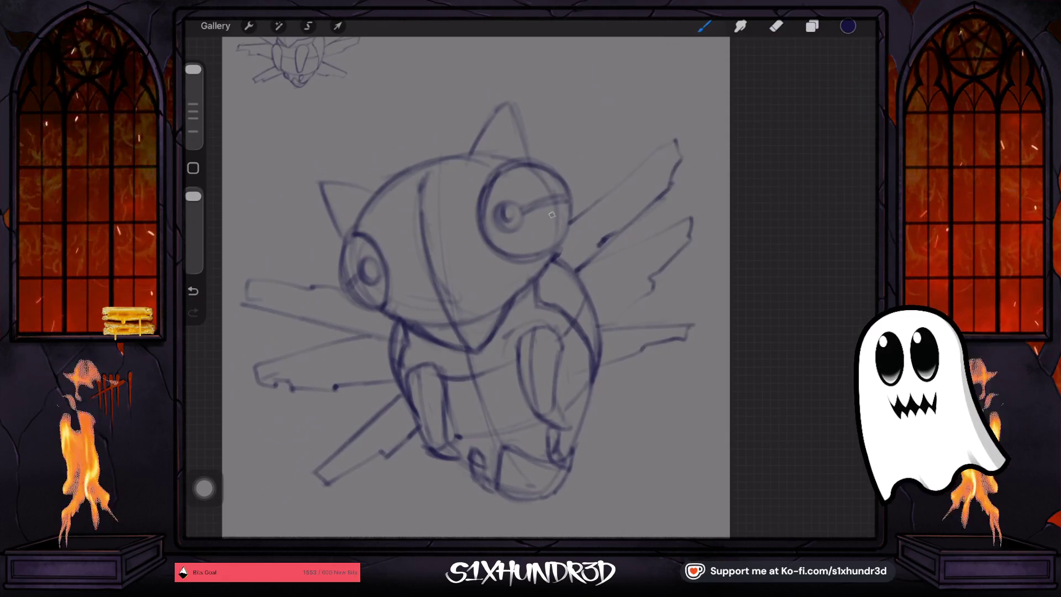
left_click(812, 26)
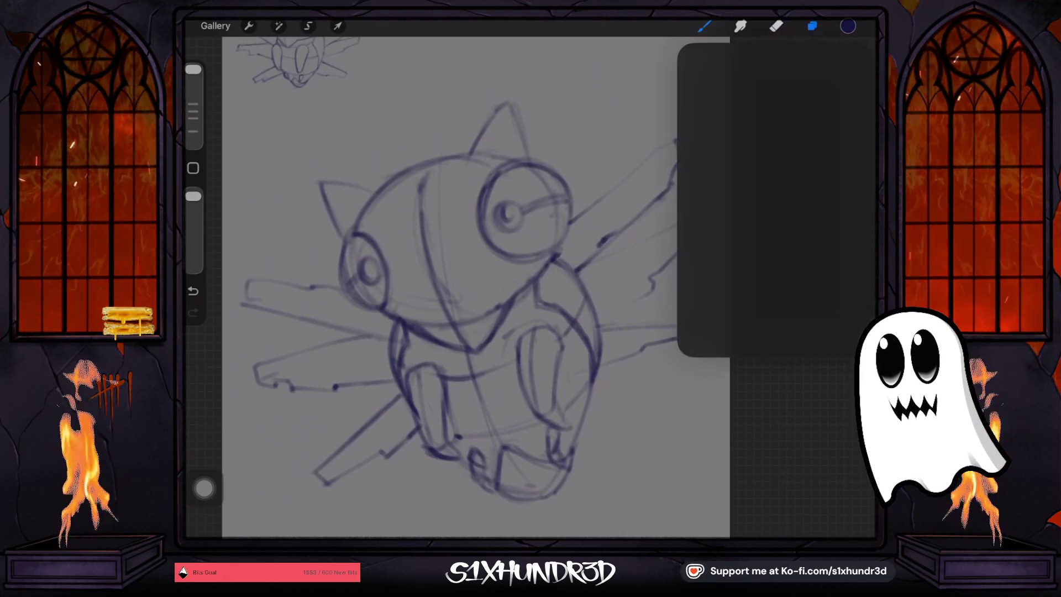
left_click(833, 94)
left_click_drag(857, 137, 731, 137)
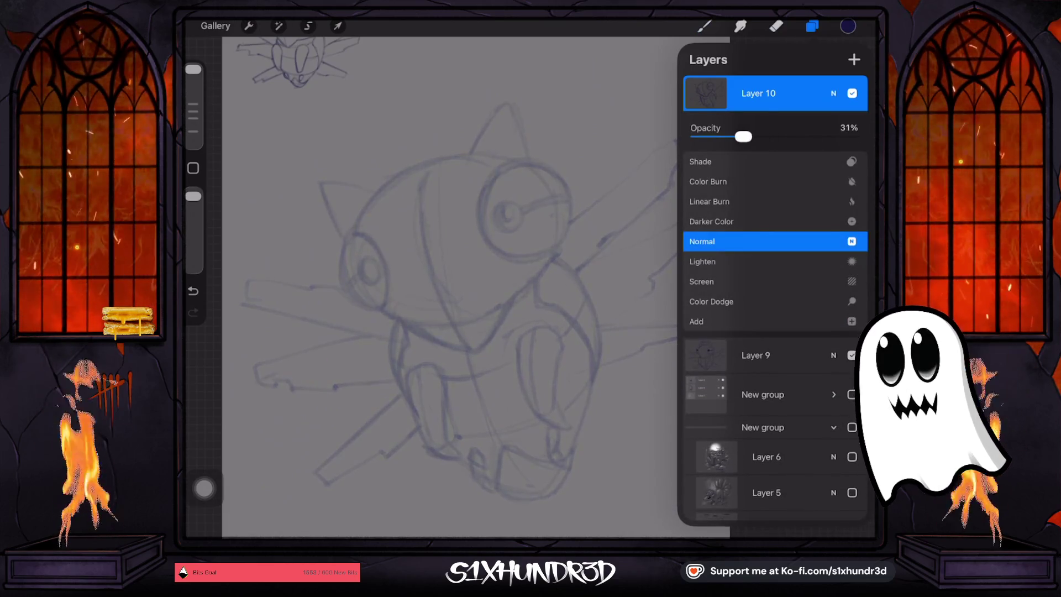
left_click(833, 93)
left_click(854, 59)
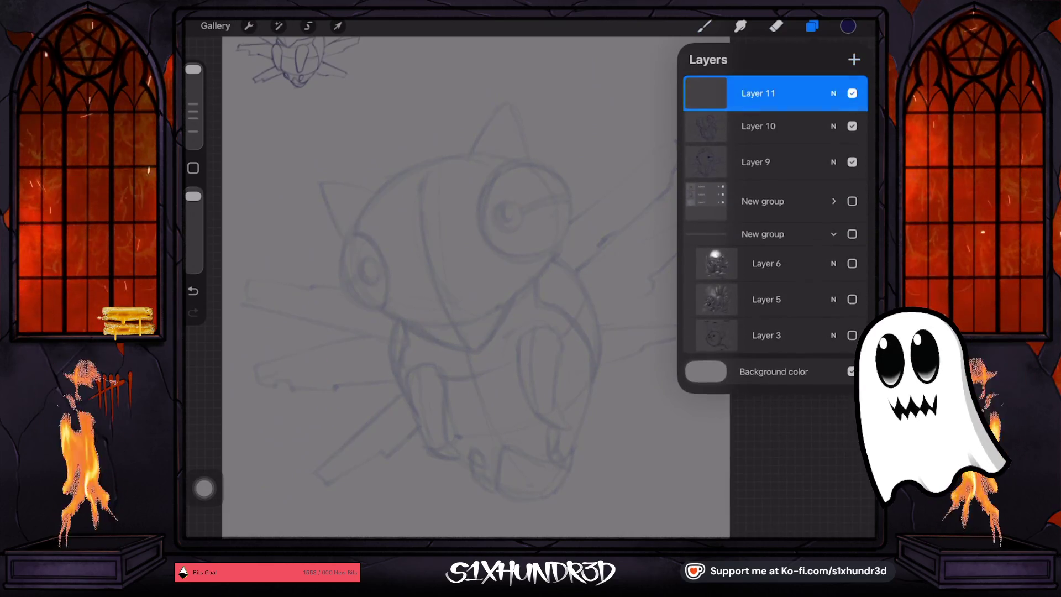
left_click(704, 26)
left_click_drag(193, 69, 193, 82)
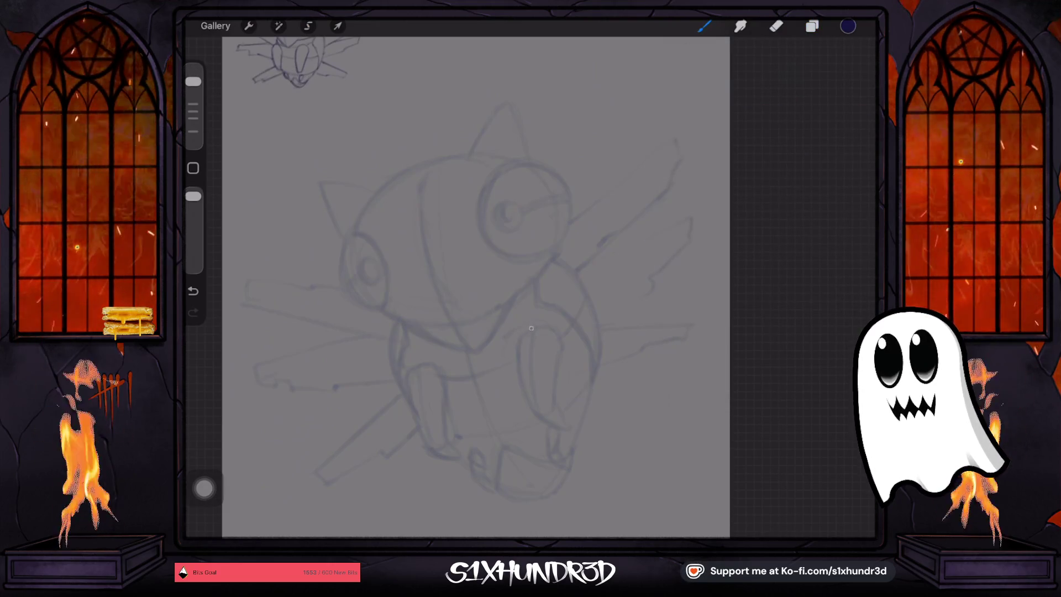
left_click_drag(516, 346, 533, 327)
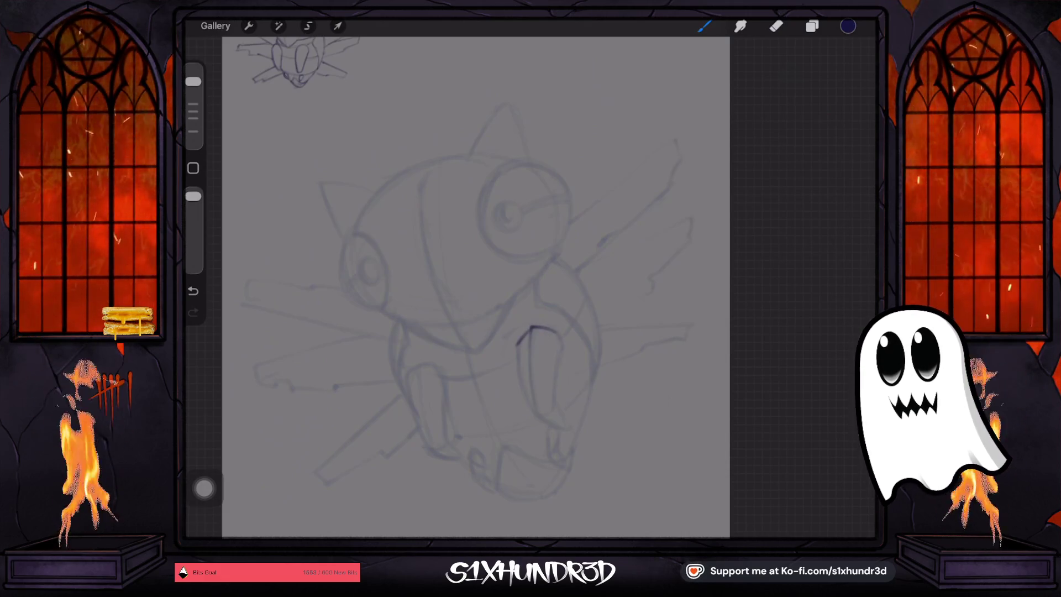
key("ctrl+z")
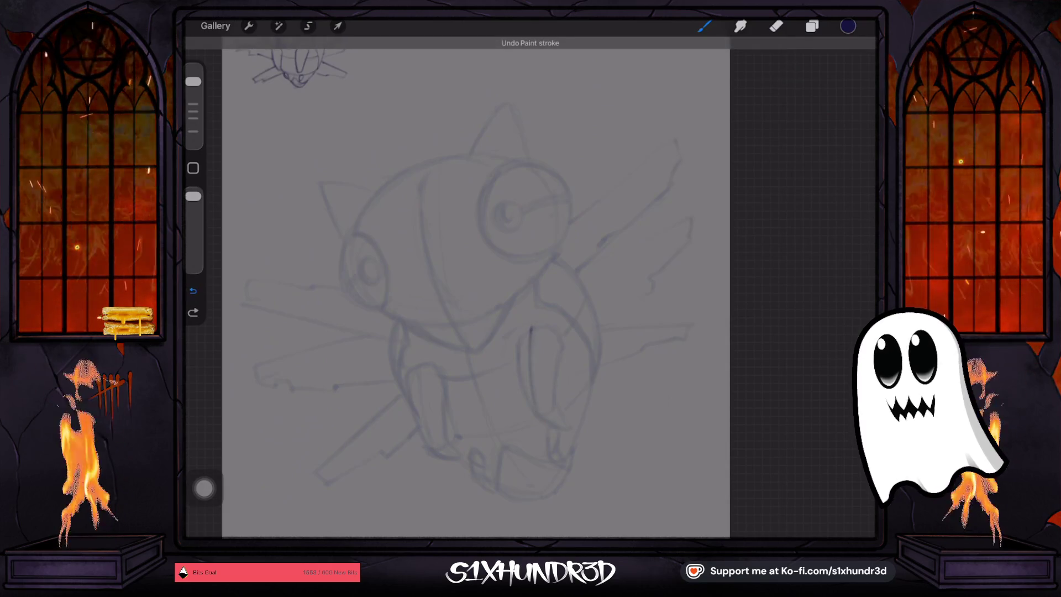
scroll(481, 291, "down", 3)
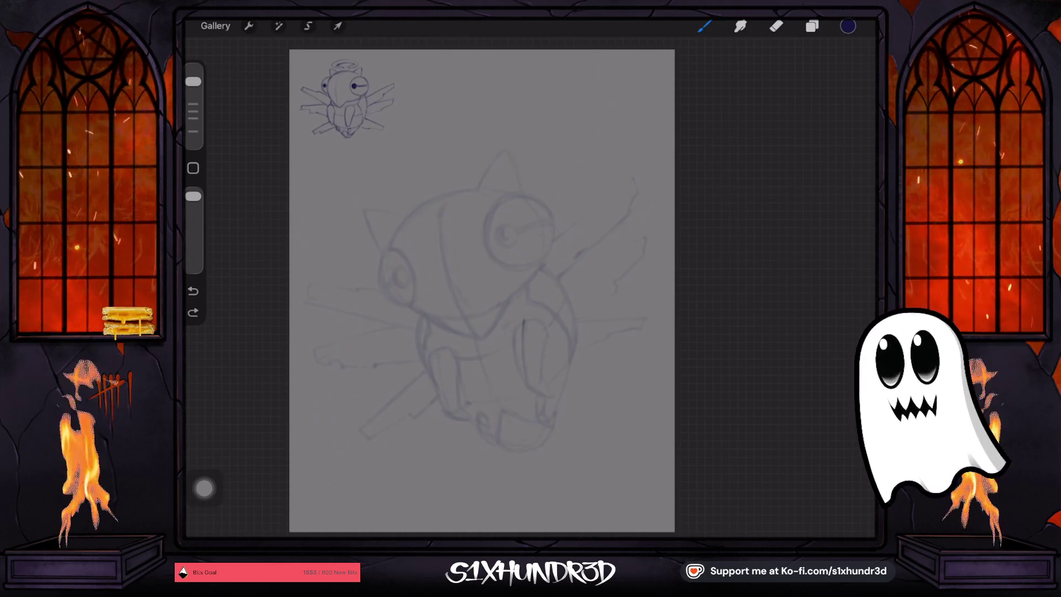
Delete the large faded Layer 10 sketch
scroll(482, 291, "up", 3)
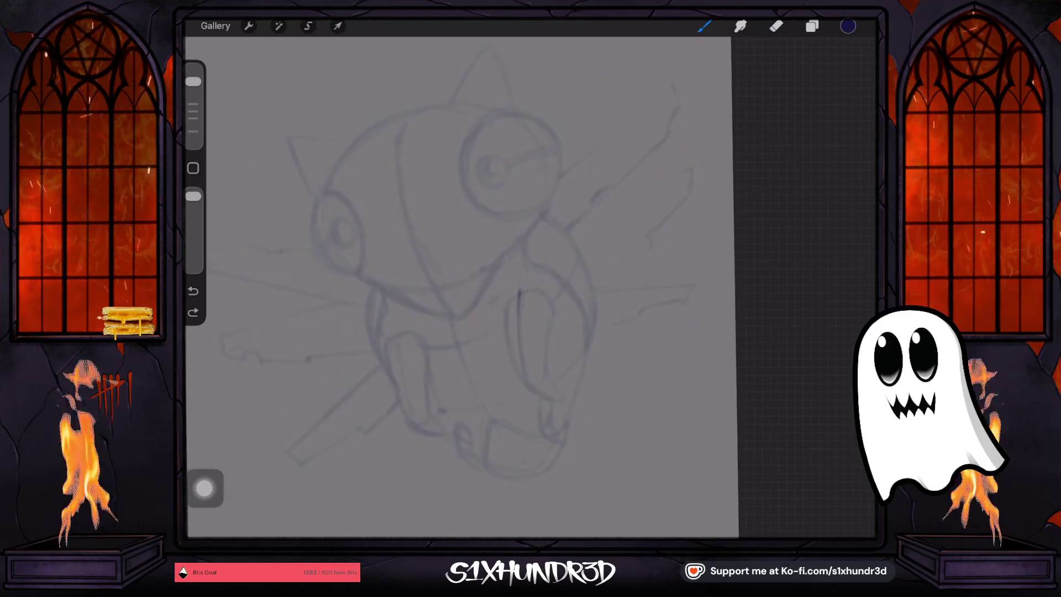
scroll(460, 281, "down", 3)
left_click(812, 26)
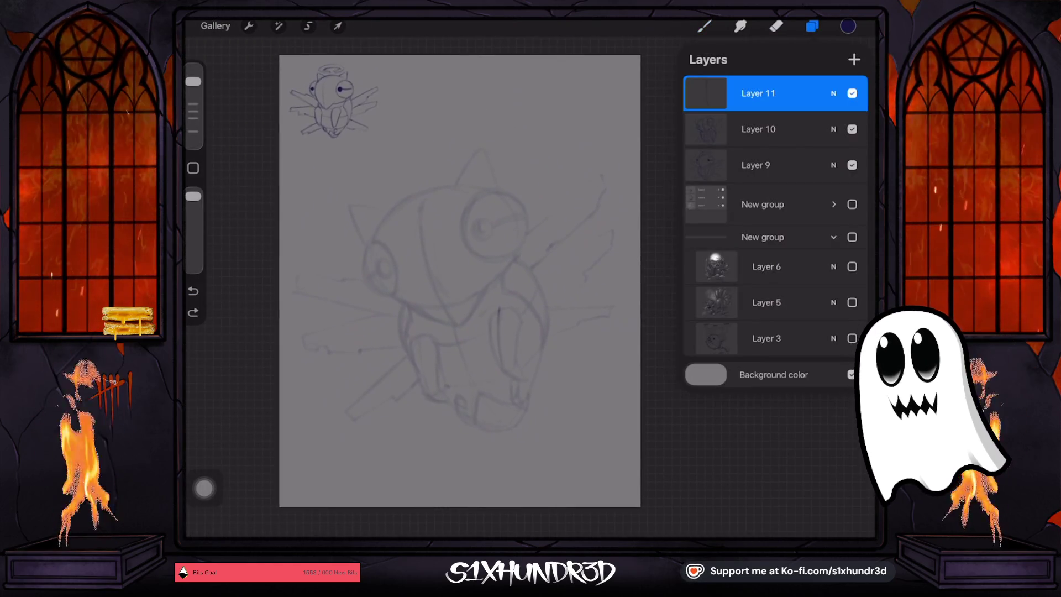
left_click(758, 128)
left_click_drag(806, 128, 718, 129)
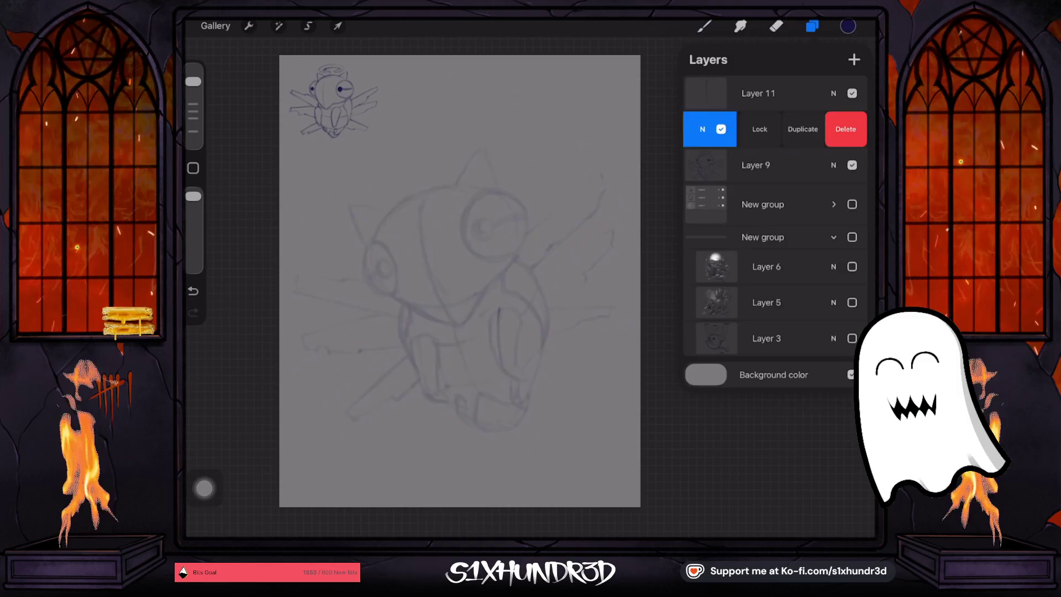
left_click(843, 129)
Make Layer 11 active, check Layer 9's content, then hide Layer 11
left_click(758, 93)
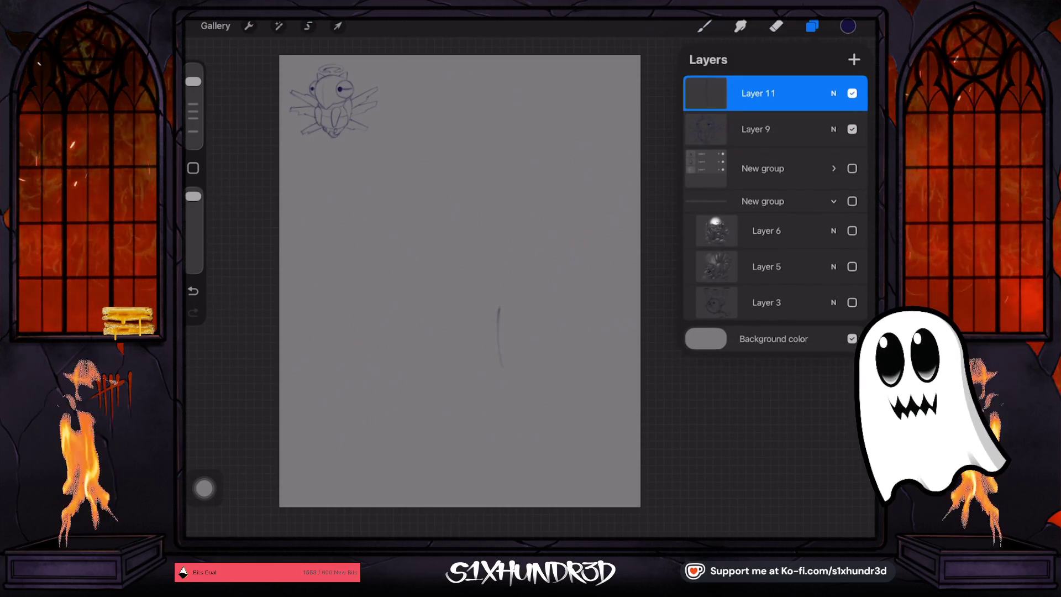
left_click(852, 129)
left_click(852, 129)
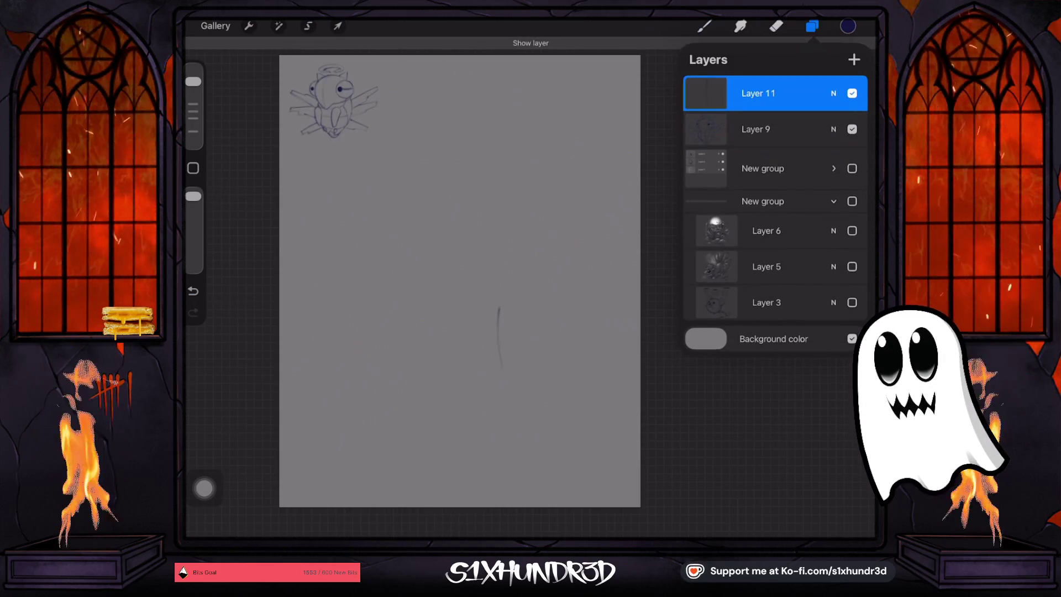
left_click(705, 93)
left_click(706, 93)
left_click(703, 26)
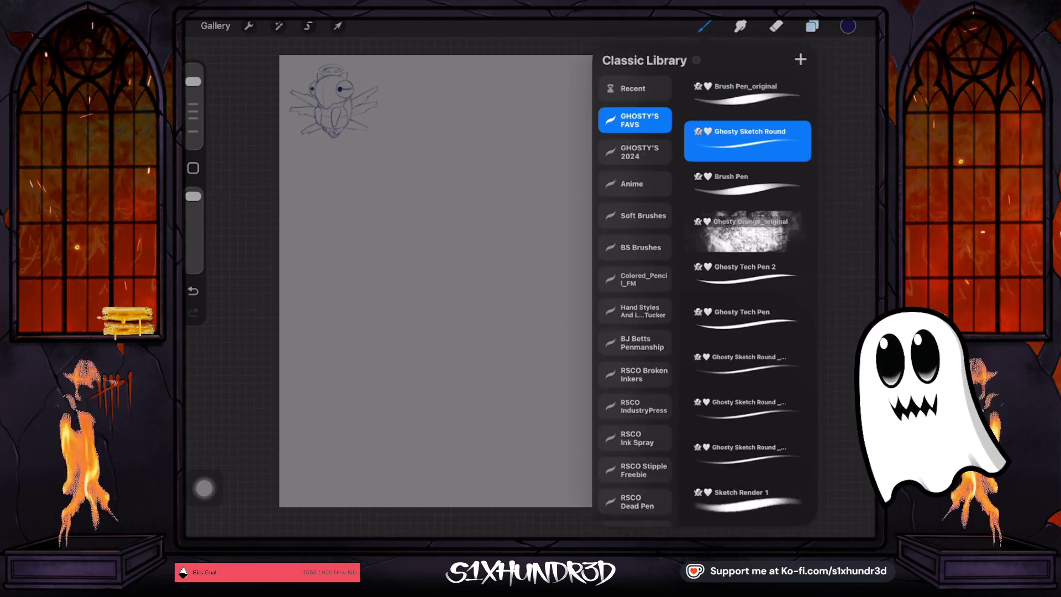
left_click(704, 25)
scroll(471, 287, "up", 2)
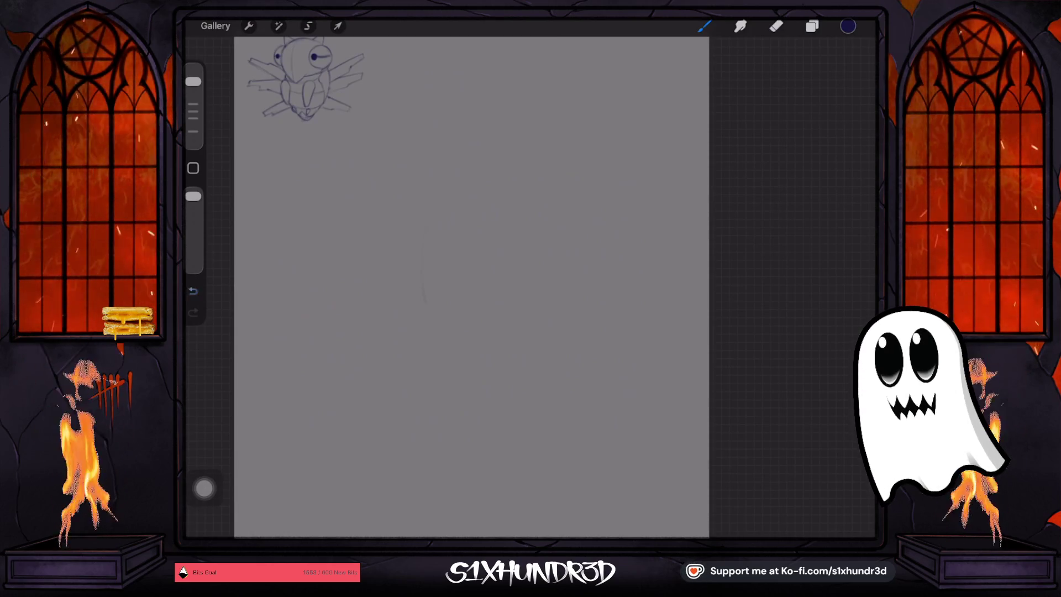
left_click(812, 26)
left_click(758, 93)
left_click(758, 93)
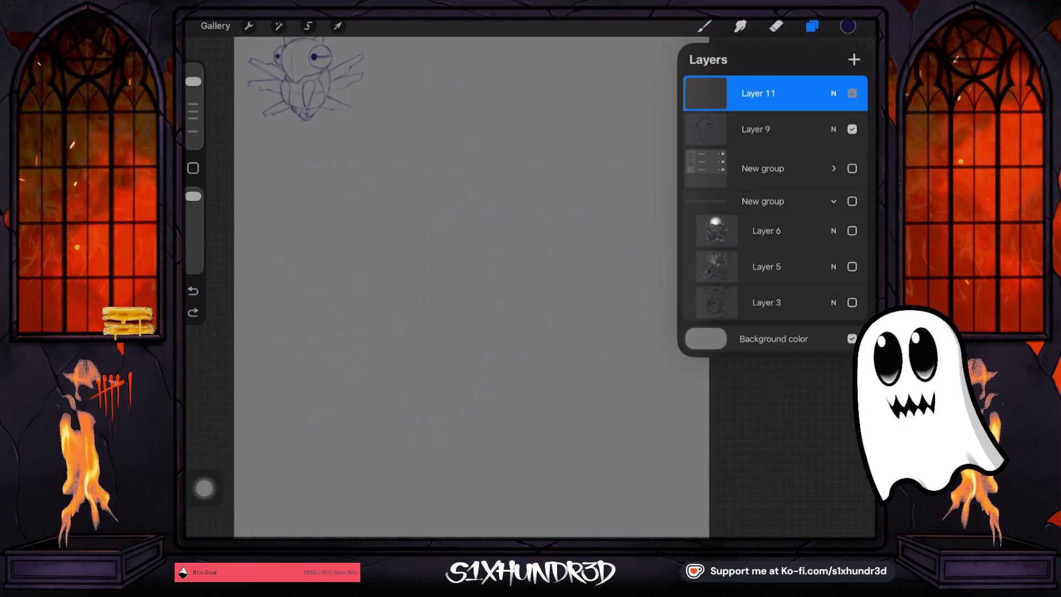
left_click(852, 93)
Duplicate the small haloed owl on Layer 9 and start enlarging the copy
left_click(758, 129)
left_click_drag(817, 130, 718, 129)
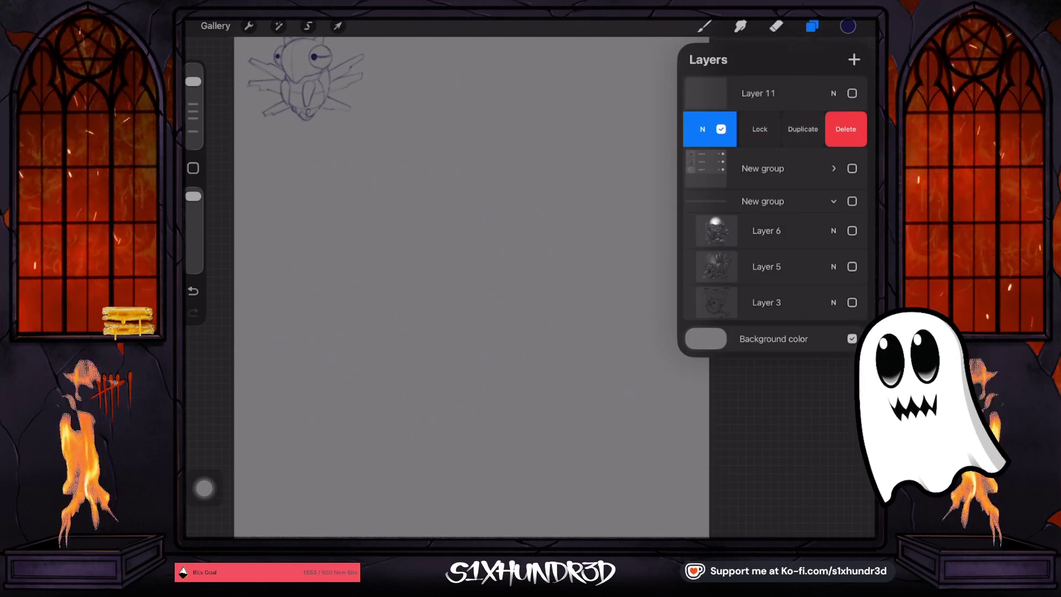
left_click(800, 129)
left_click(337, 26)
left_click_drag(304, 82, 359, 391)
Enlarge the owl copy, place it mid-canvas and fade it to about 46% opacity
mouse_move(421, 331)
left_mouse_down()
mouse_move(502, 255)
mouse_move(679, 125)
left_mouse_up()
left_click_drag(489, 284, 470, 334)
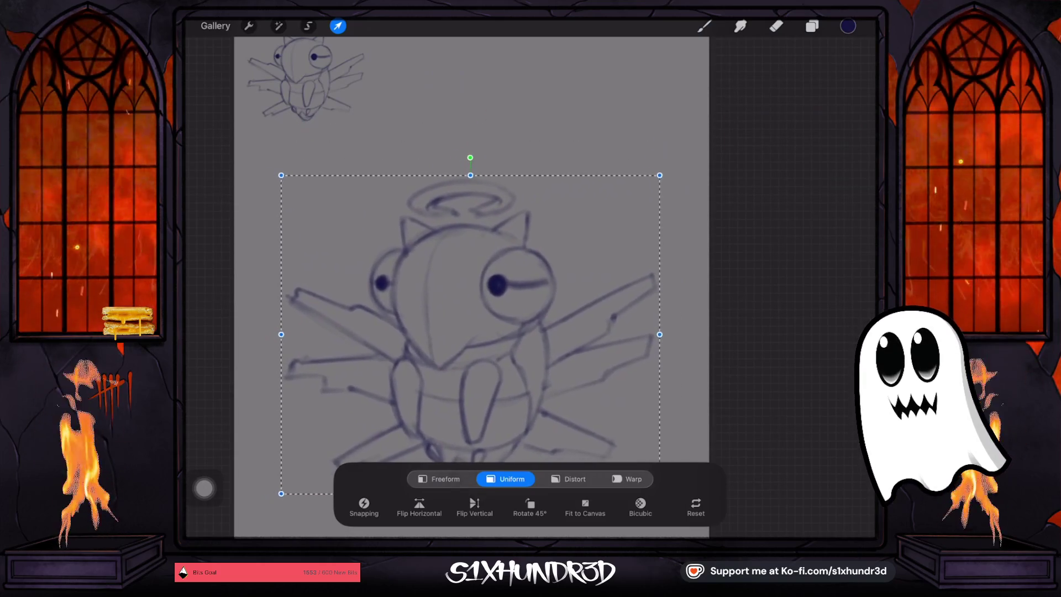
left_click(811, 26)
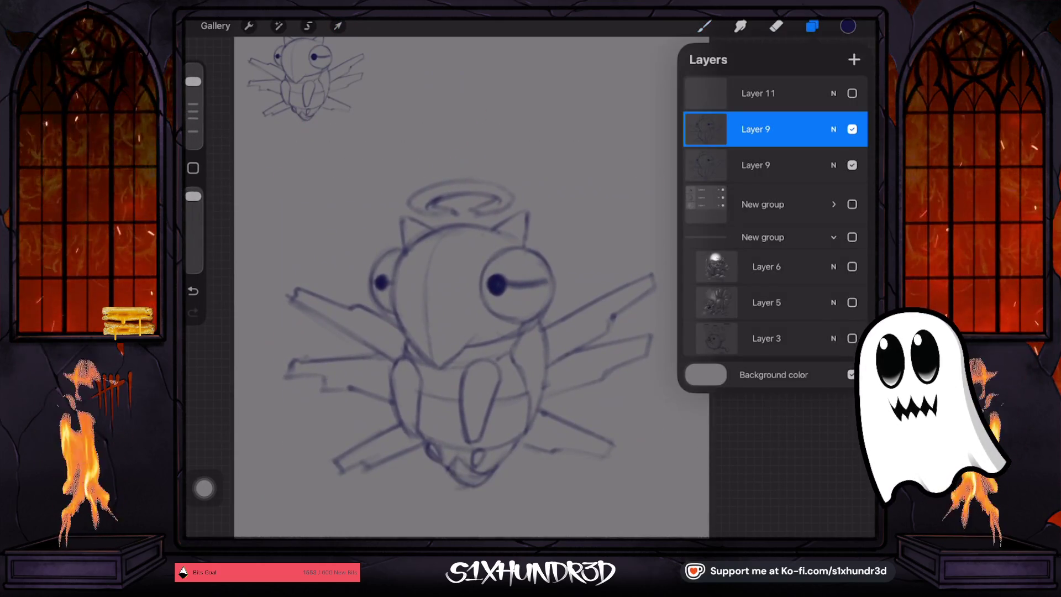
left_click(833, 130)
left_click_drag(860, 172, 760, 173)
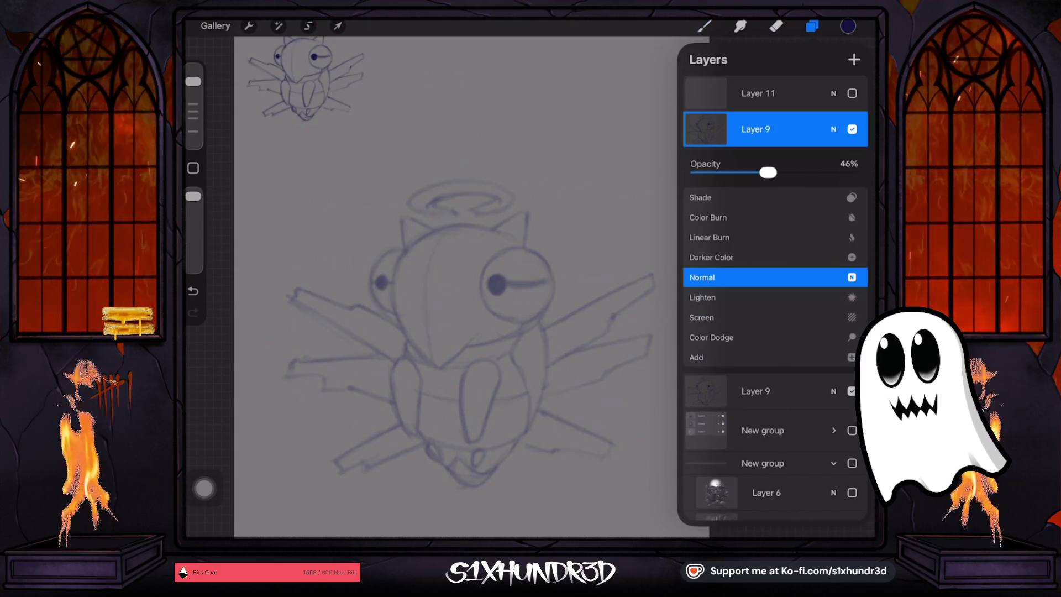
left_click(833, 129)
Add a new inking layer and choose the Ghosty Sketch Round brush
left_click(854, 59)
left_click(704, 26)
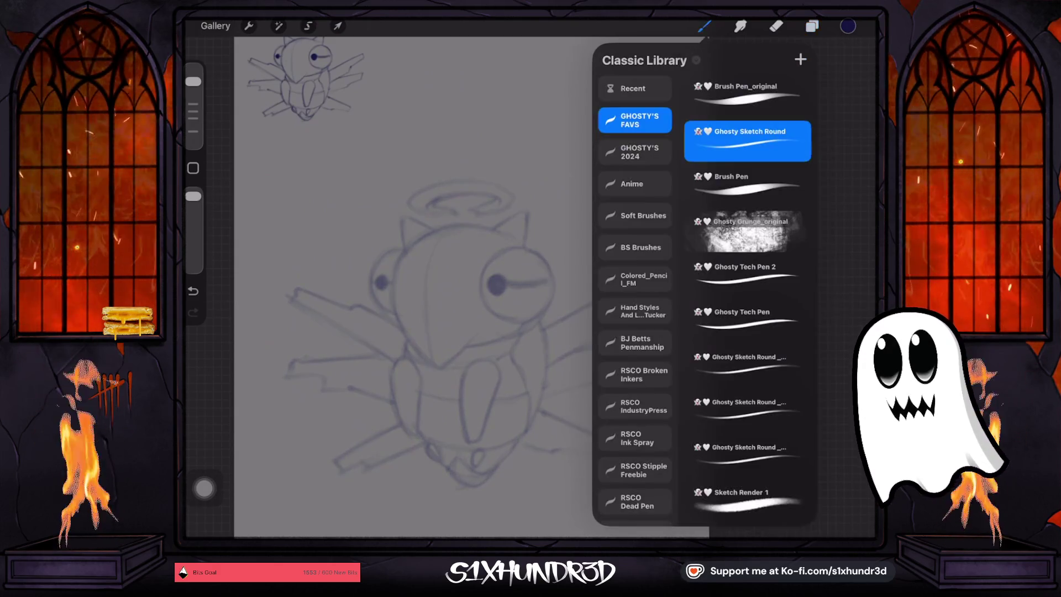
left_click(704, 26)
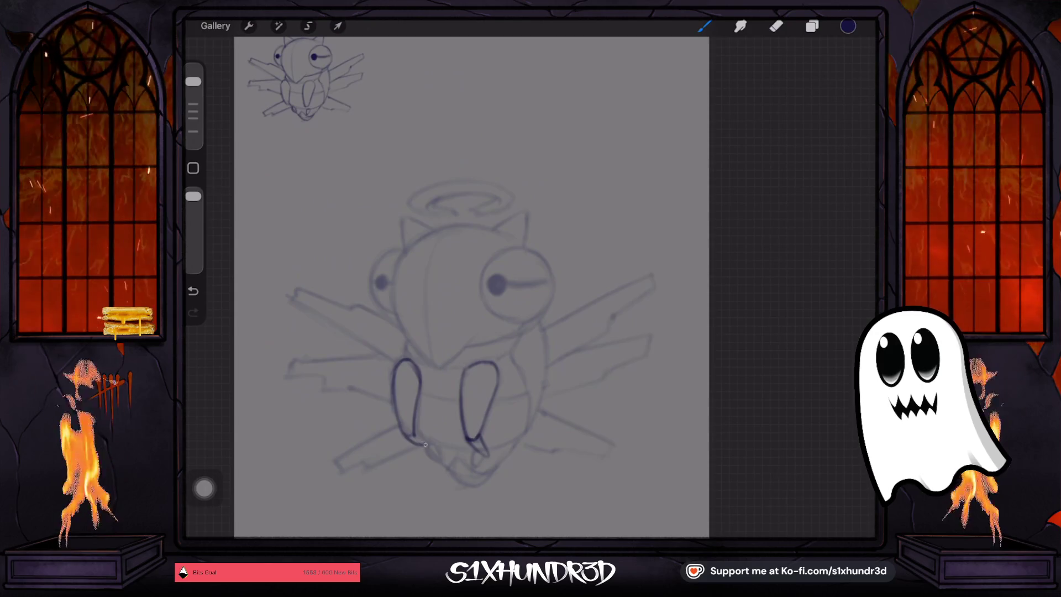
Ink the left leg, the gap between the legs and the talons along the bottom
left_click_drag(410, 436, 424, 442)
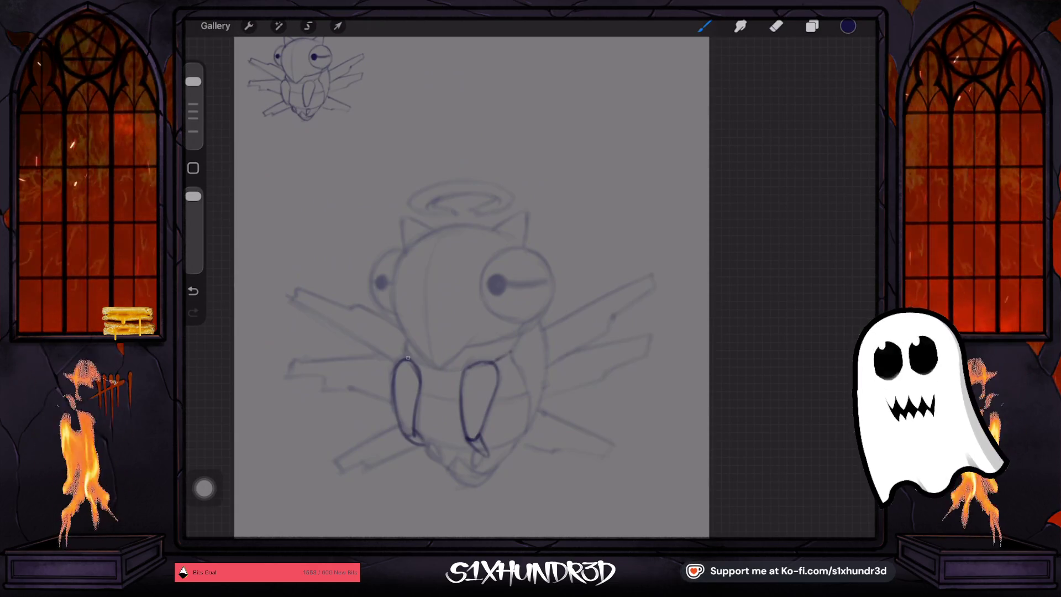
left_click_drag(402, 338, 442, 426)
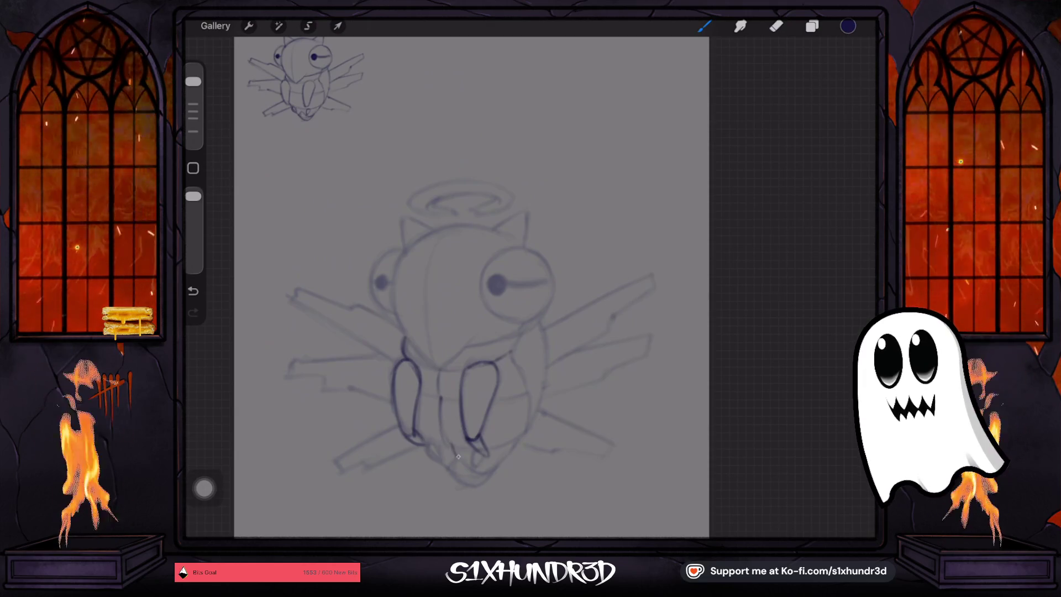
left_click_drag(452, 449, 438, 396)
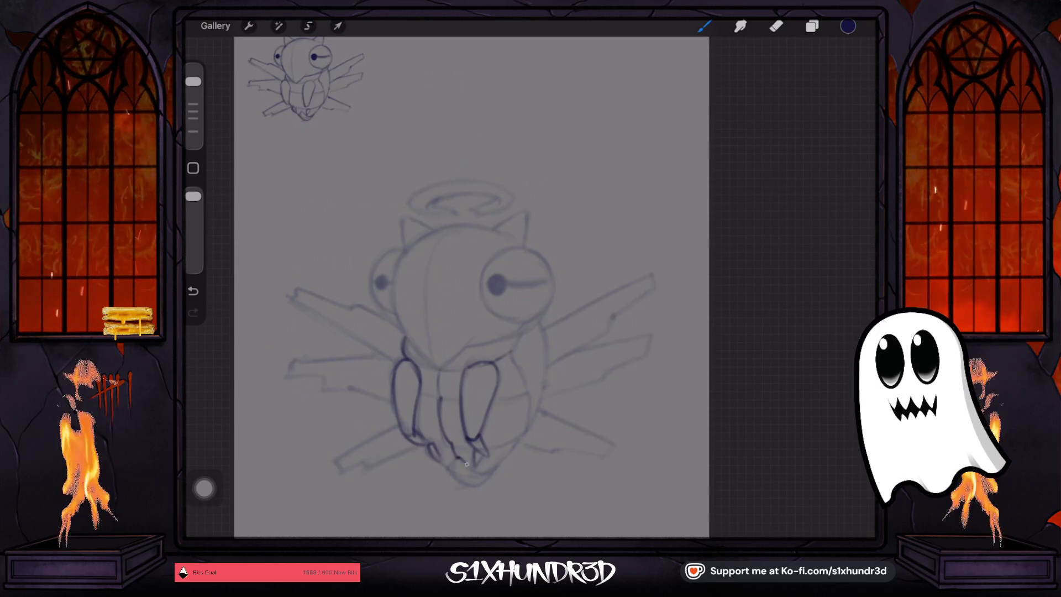
mouse_move(478, 461)
left_mouse_down()
mouse_move(497, 468)
mouse_move(448, 460)
left_mouse_up()
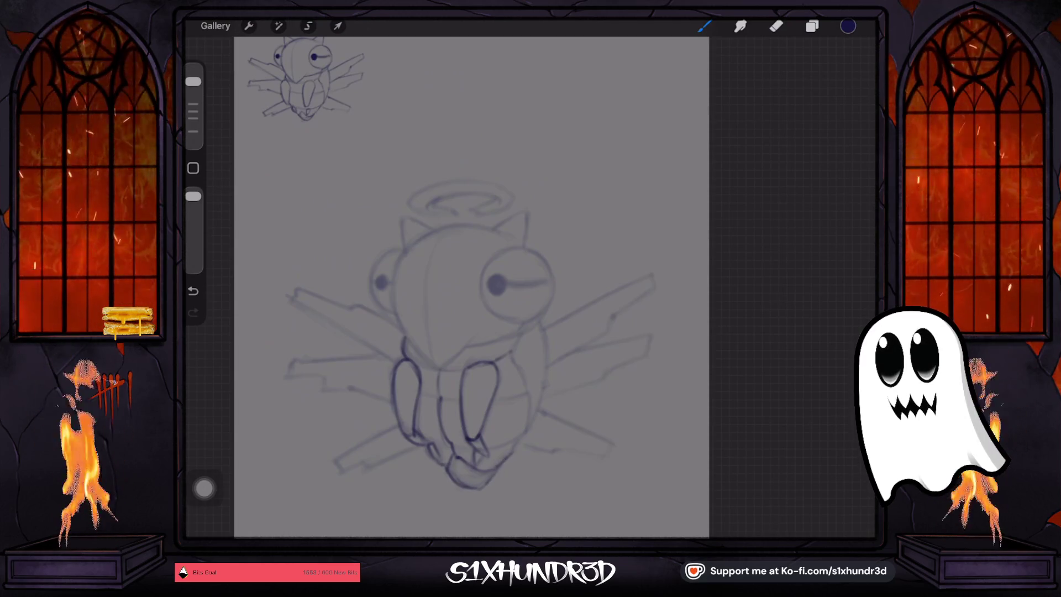
Outline the lower right and right side of the body, then remove the chest stroke
left_click_drag(488, 463, 527, 425)
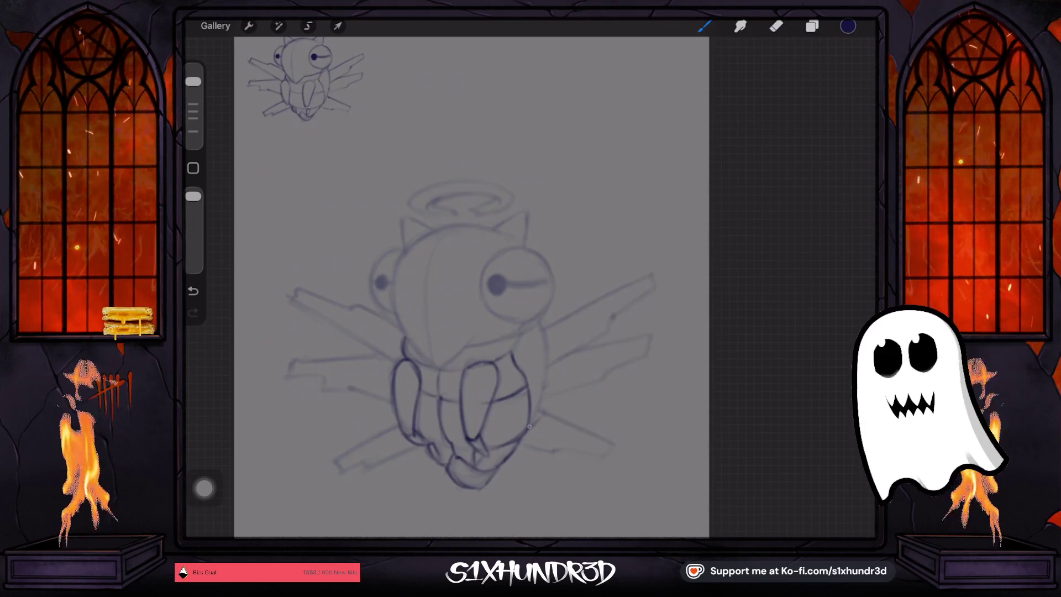
left_click_drag(544, 398, 539, 324)
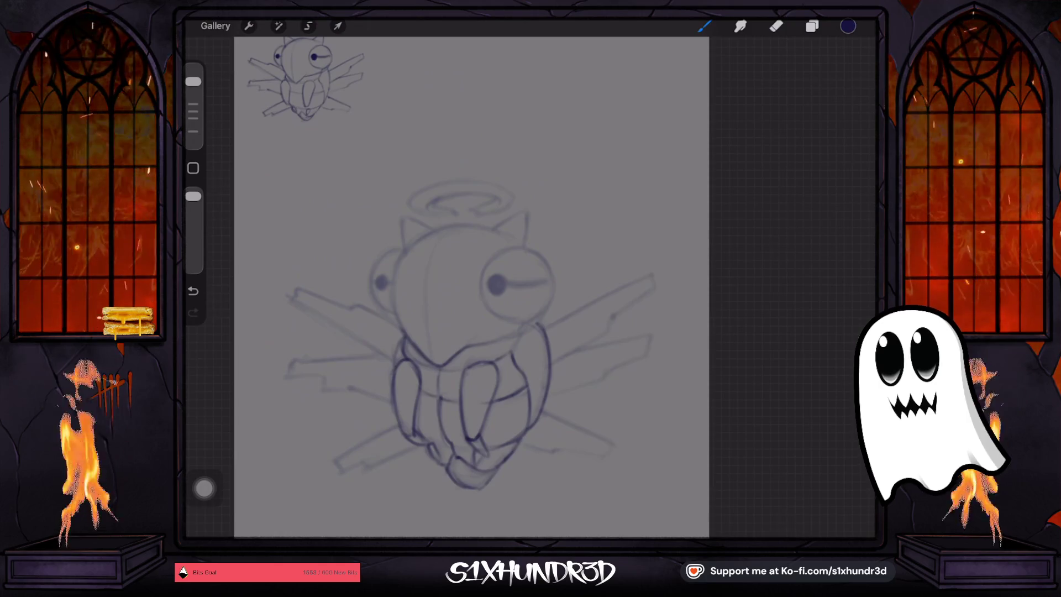
left_click_drag(459, 360, 474, 348)
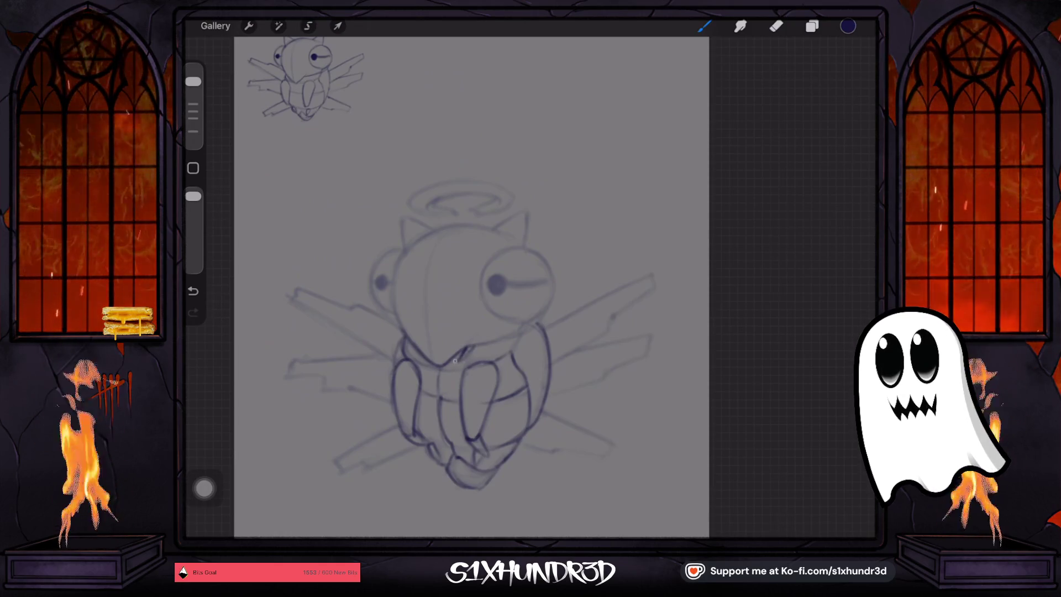
key("ctrl+z")
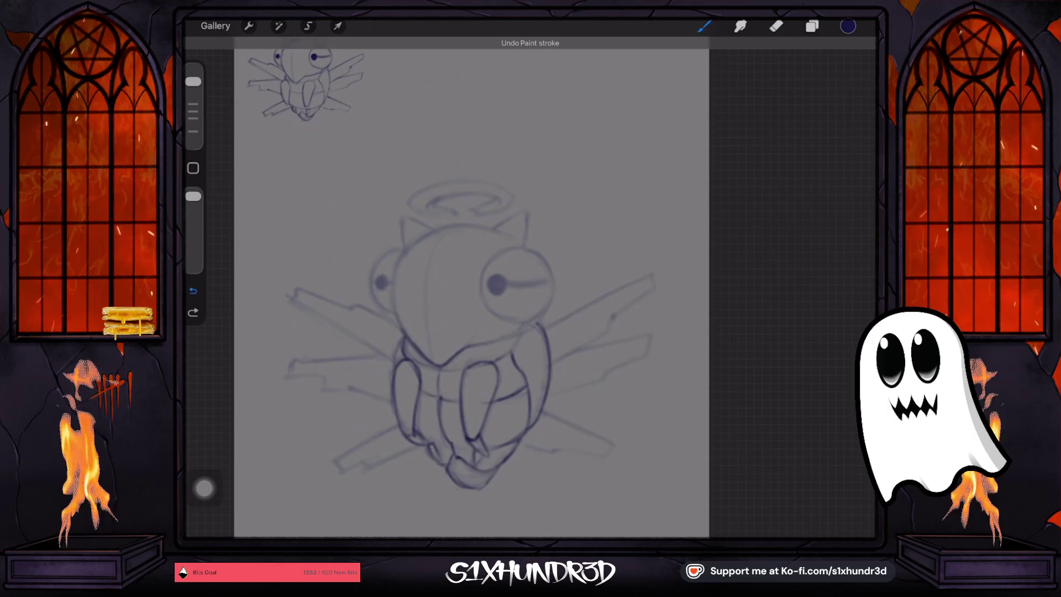
Ink the right and left sides of the neck collar
scroll(406, 341, "up", 5)
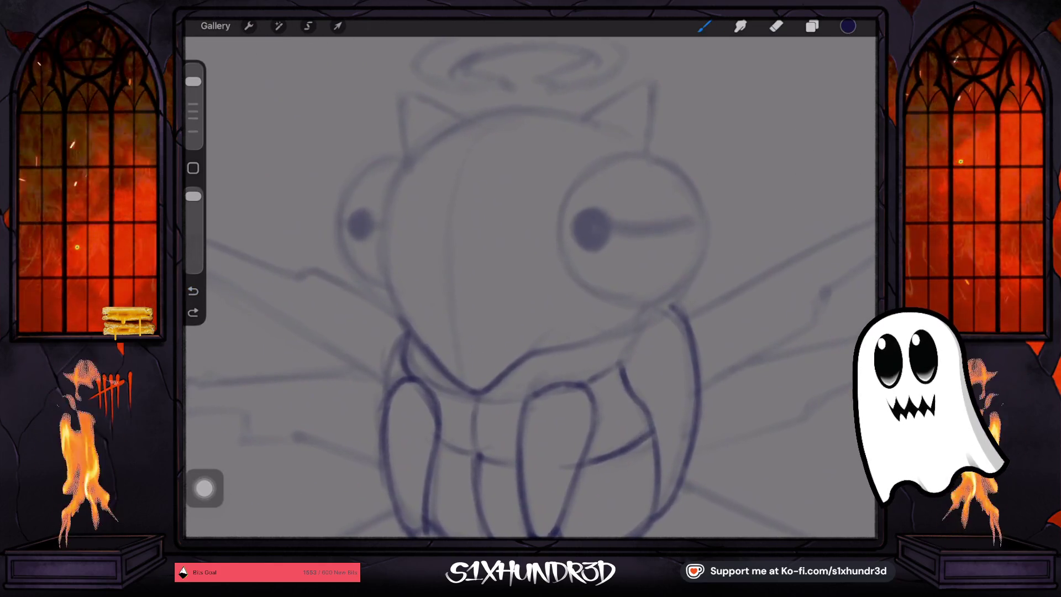
key("e")
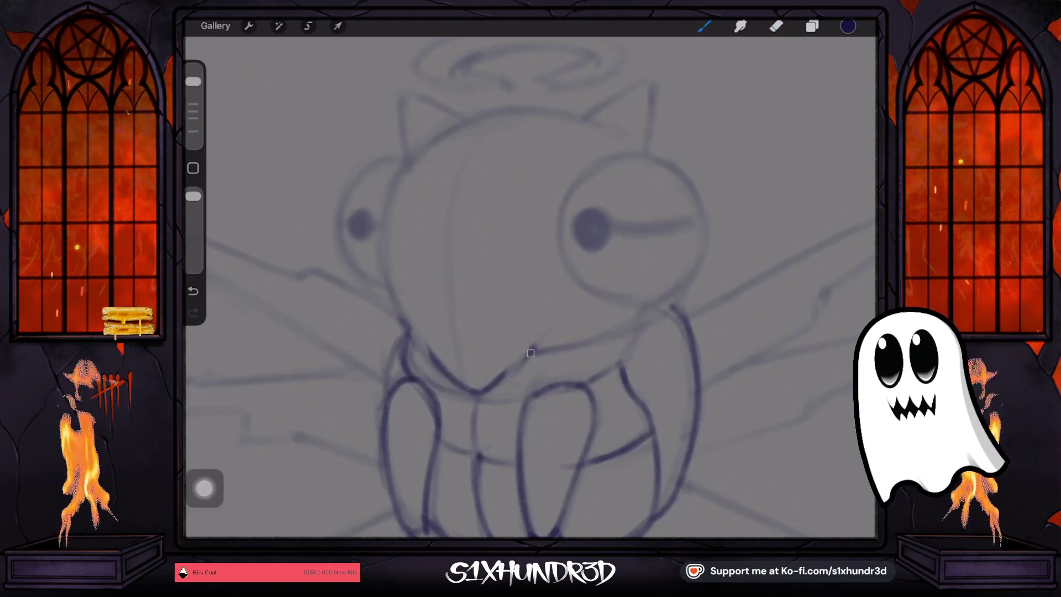
left_click_drag(535, 346, 505, 384)
left_click_drag(409, 329, 429, 367)
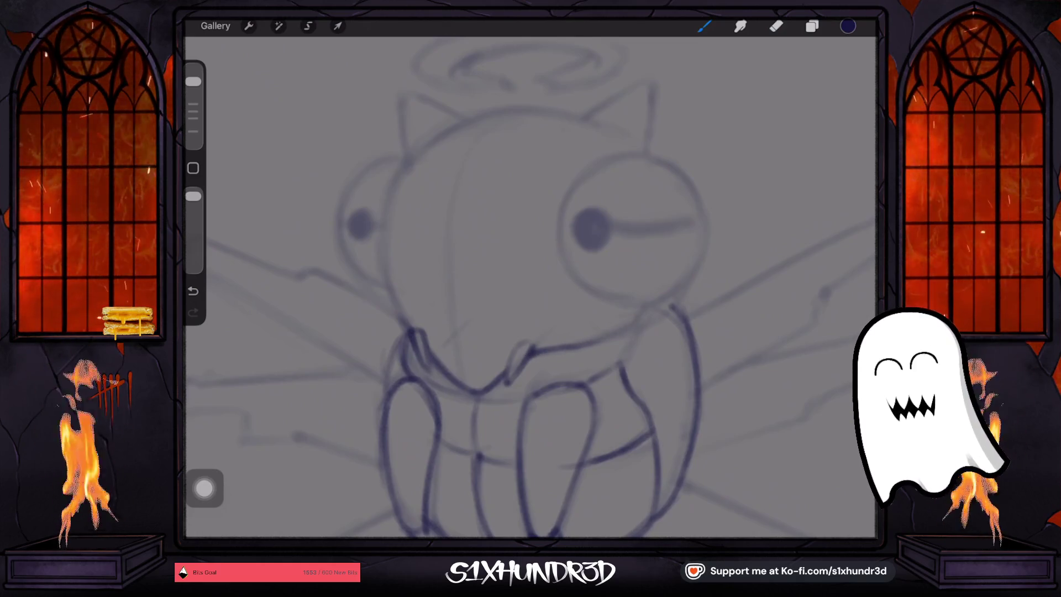
Ink the head's curved central seam, a short panel line and the face's left panel line
left_click_drag(457, 198, 504, 110)
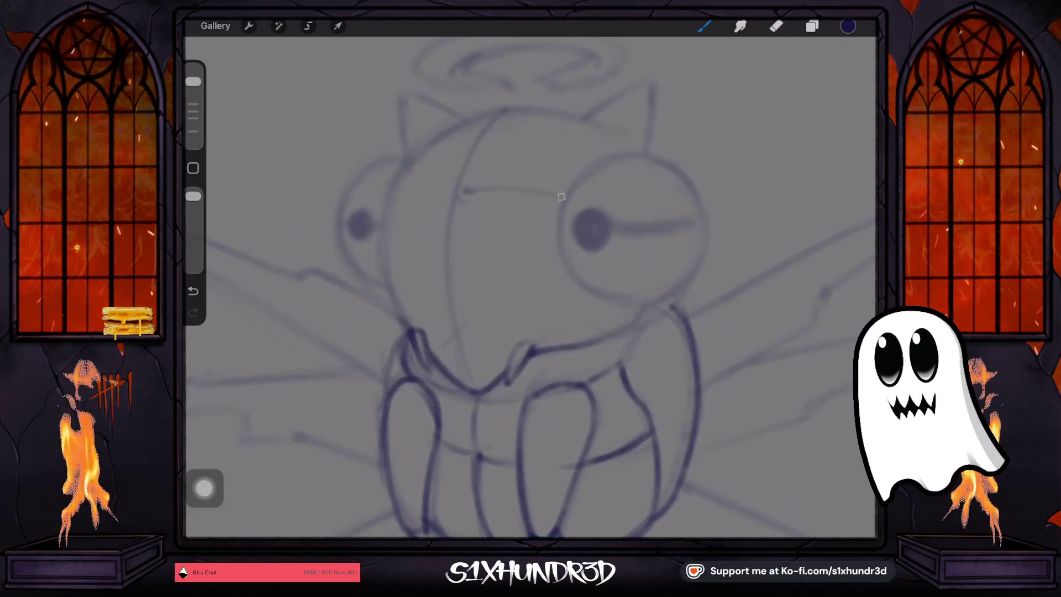
left_click_drag(463, 193, 501, 112)
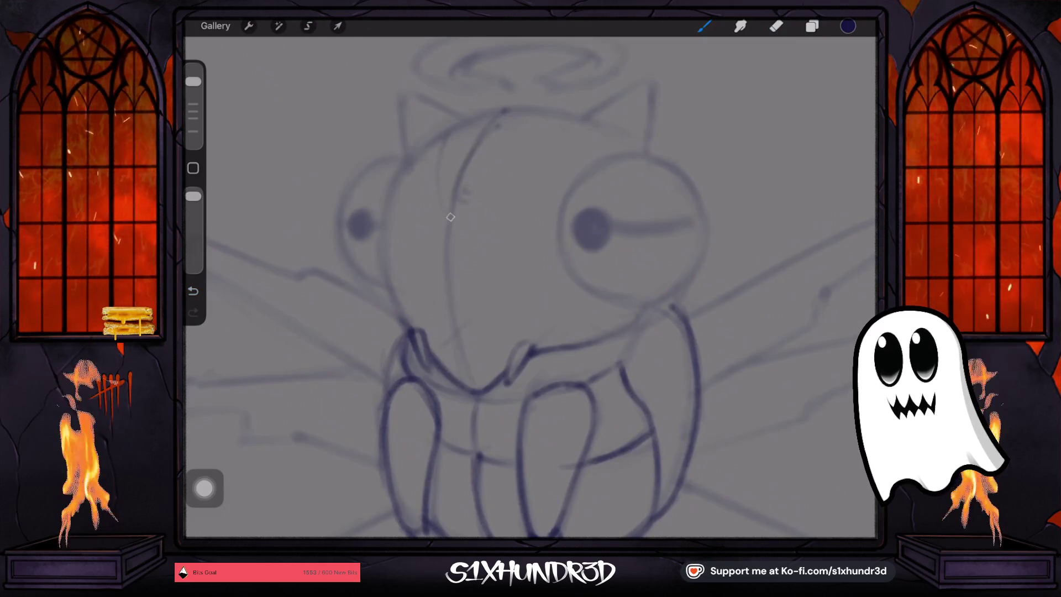
key("ctrl+z")
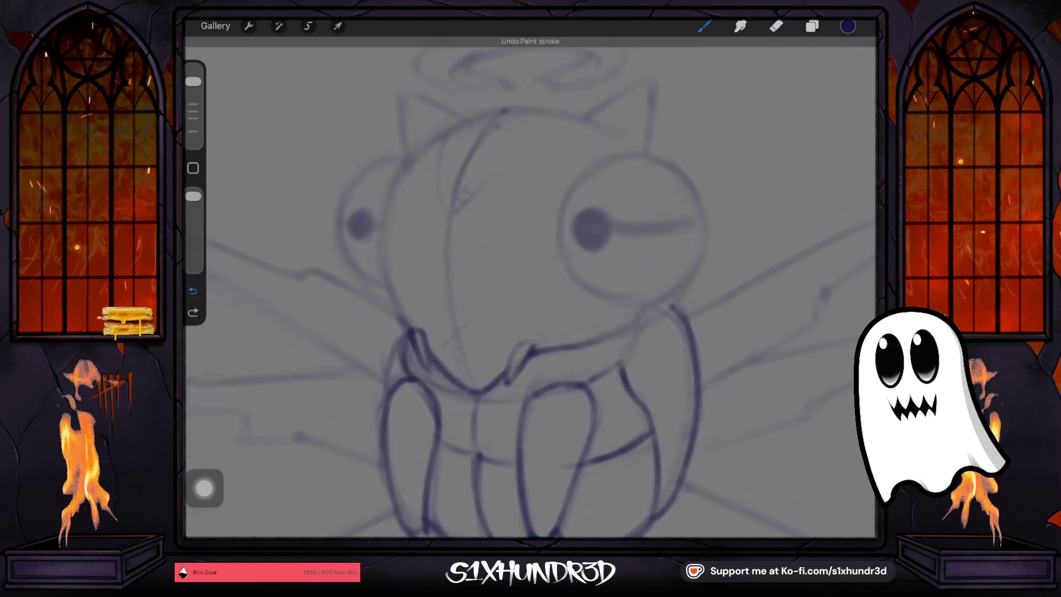
left_click_drag(493, 201, 512, 191)
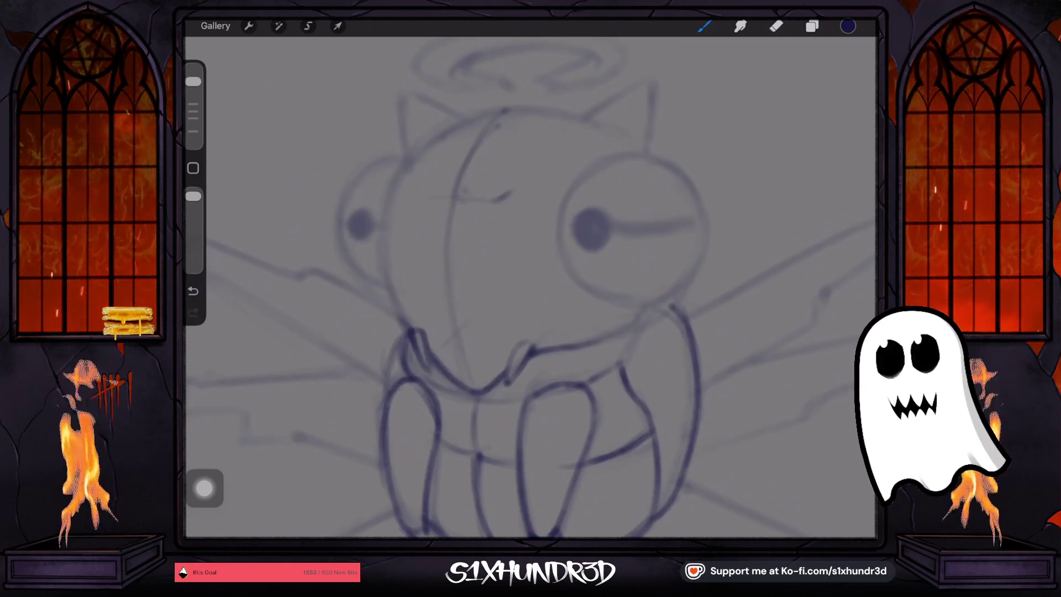
left_click_drag(435, 200, 427, 150)
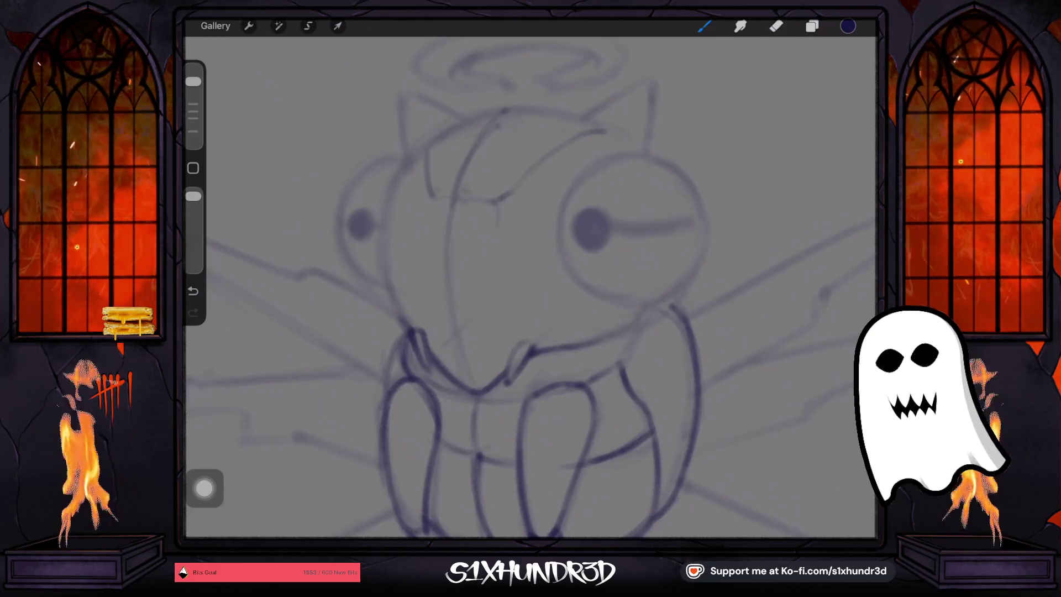
Ink the face plate's right edge and bottom line, then the head's left outline
left_click_drag(497, 206, 494, 261)
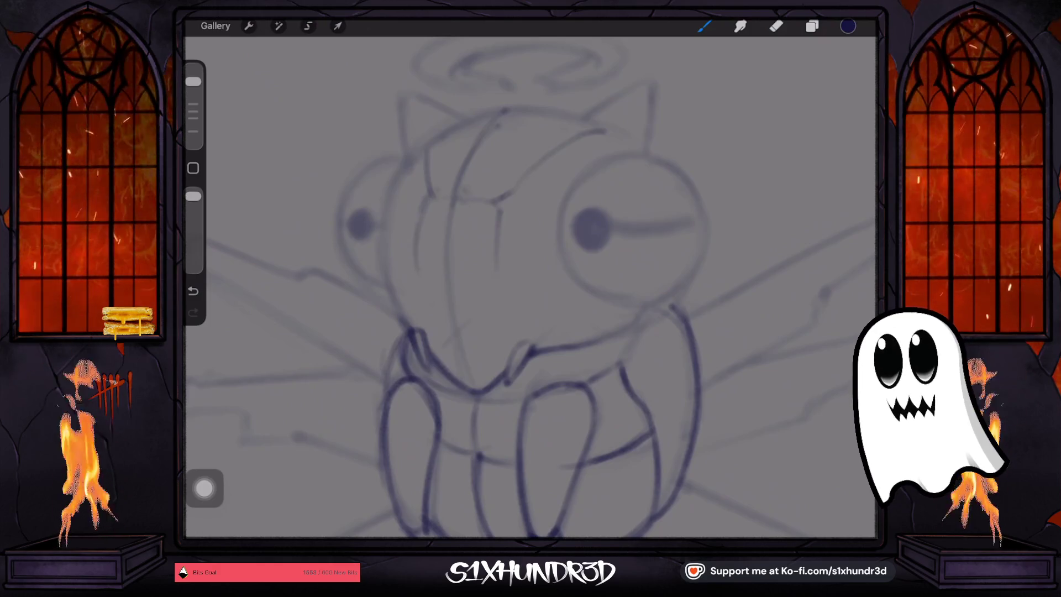
left_click_drag(449, 277, 497, 273)
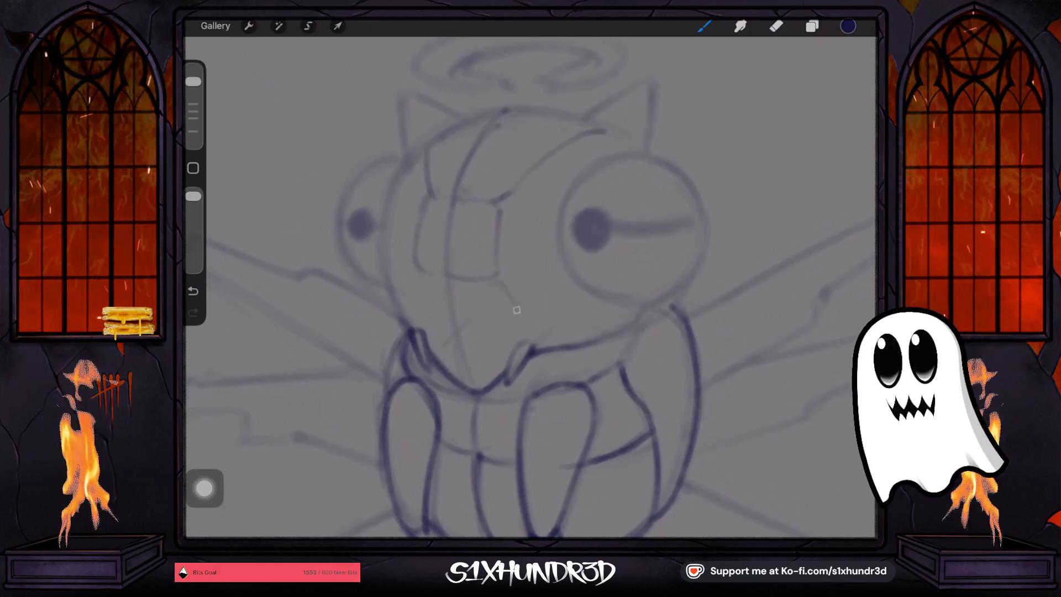
key("ctrl+z")
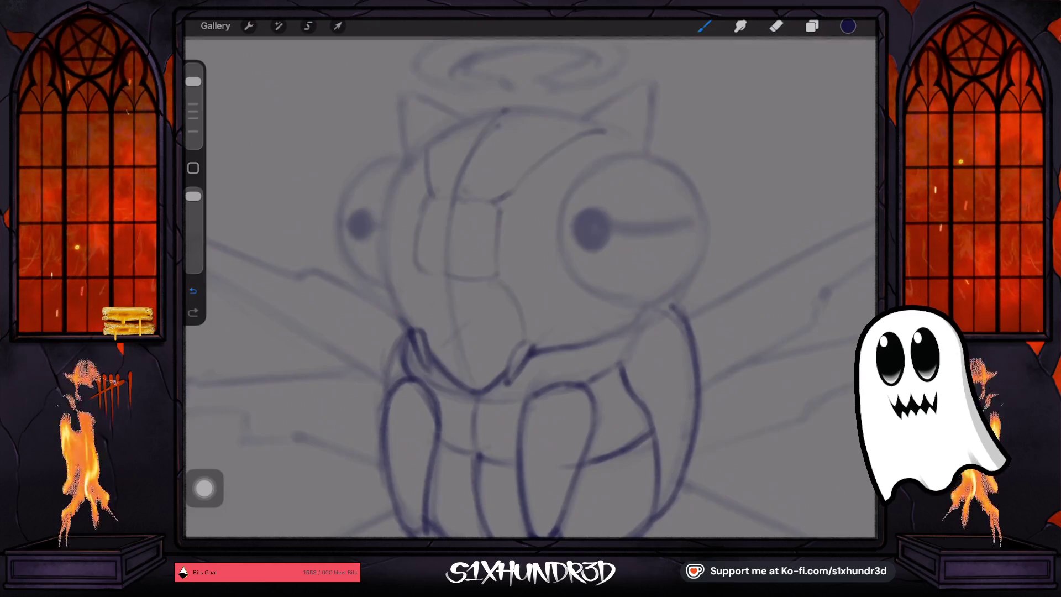
left_click_drag(449, 277, 497, 273)
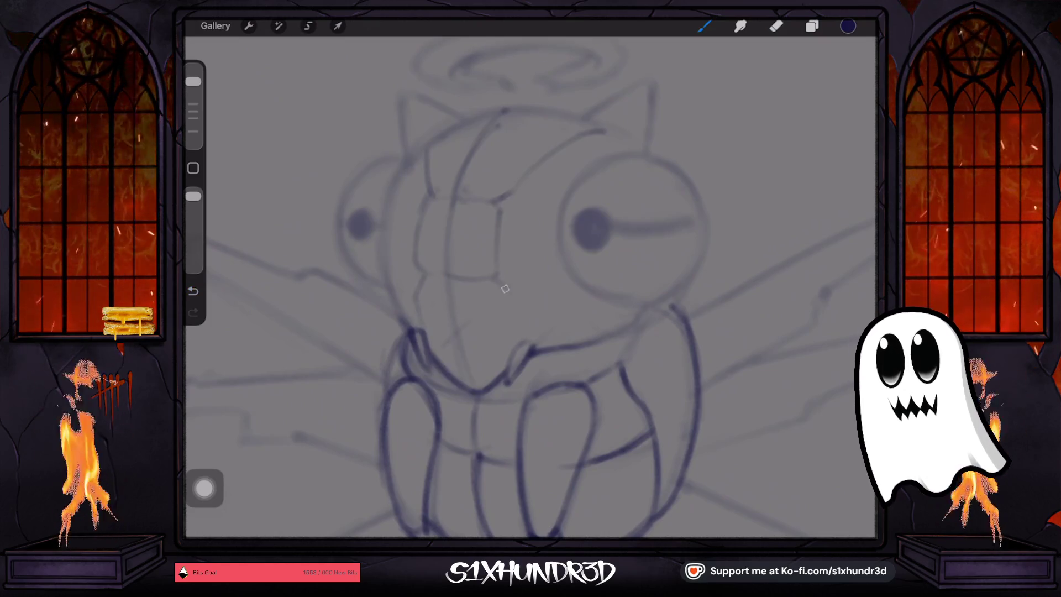
left_click_drag(424, 154, 388, 207)
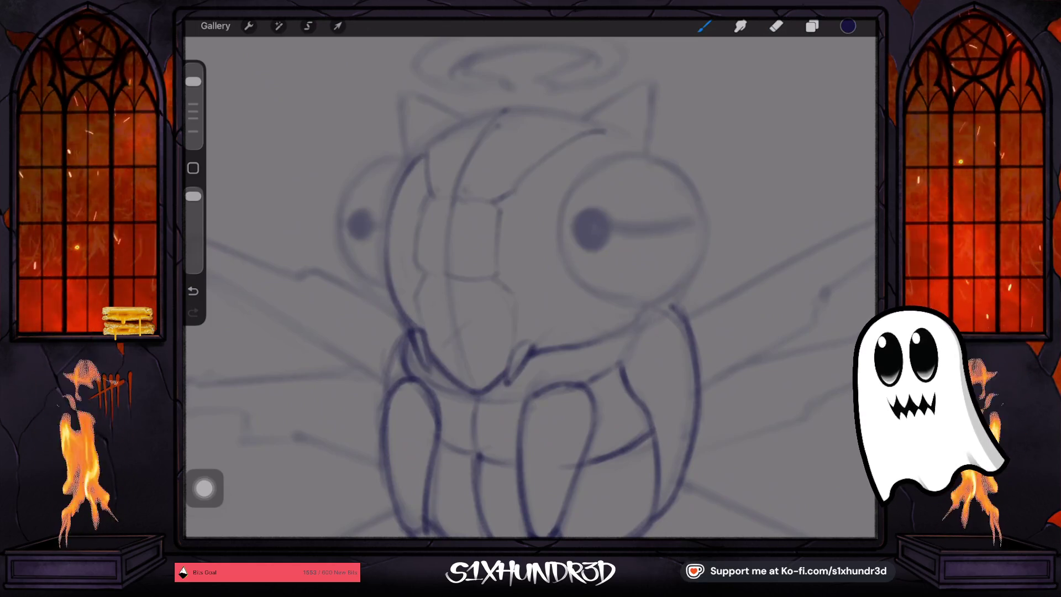
scroll(519, 288, "down", 3)
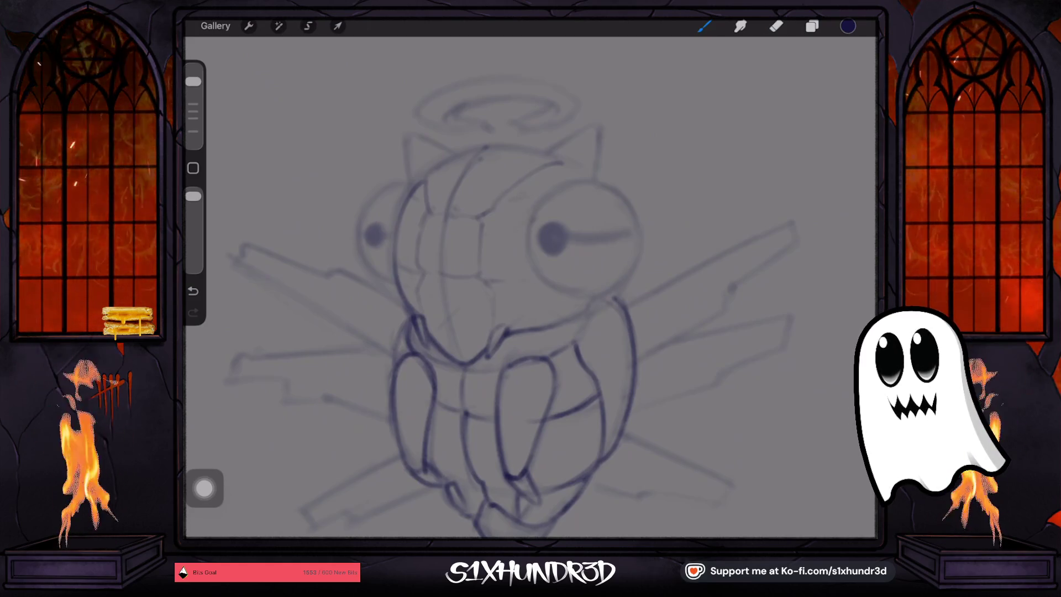
Outline the left eye and fill its dark crescent in navy ink
left_click_drag(532, 198, 529, 265)
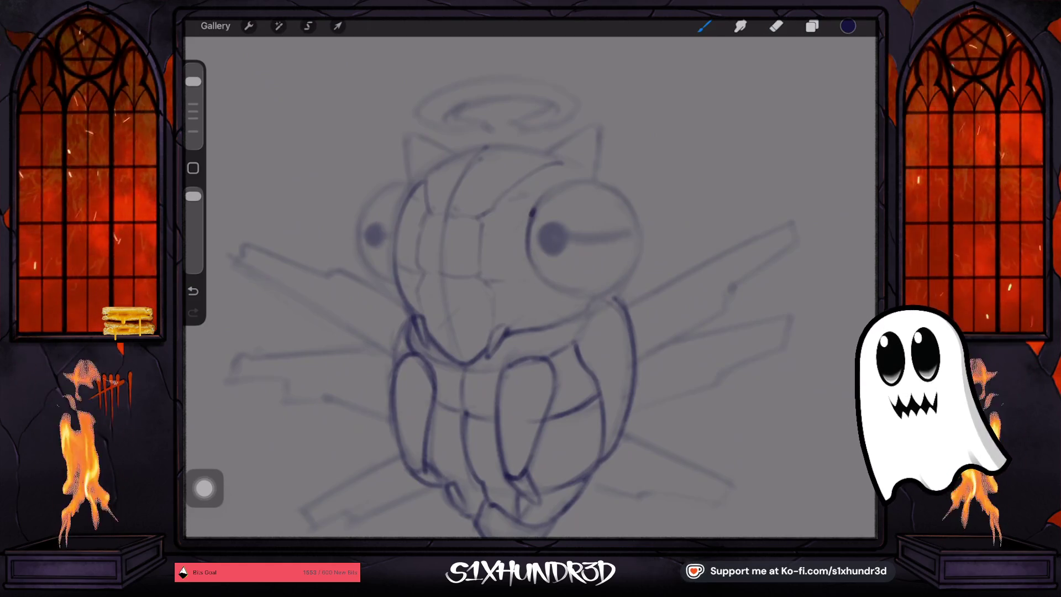
left_click_drag(362, 231, 387, 274)
mouse_move(360, 239)
left_mouse_down()
mouse_move(394, 278)
mouse_move(390, 213)
left_mouse_up()
mouse_move(394, 259)
left_mouse_down()
mouse_move(418, 184)
mouse_move(375, 266)
left_mouse_up()
mouse_move(381, 210)
left_mouse_down()
mouse_move(374, 253)
mouse_move(392, 202)
mouse_move(379, 200)
left_mouse_up()
Outline the right eye in a full circle and fill it solid navy
mouse_move(547, 199)
left_mouse_down()
mouse_move(557, 279)
mouse_move(539, 271)
left_mouse_up()
left_click_drag(550, 193, 526, 238)
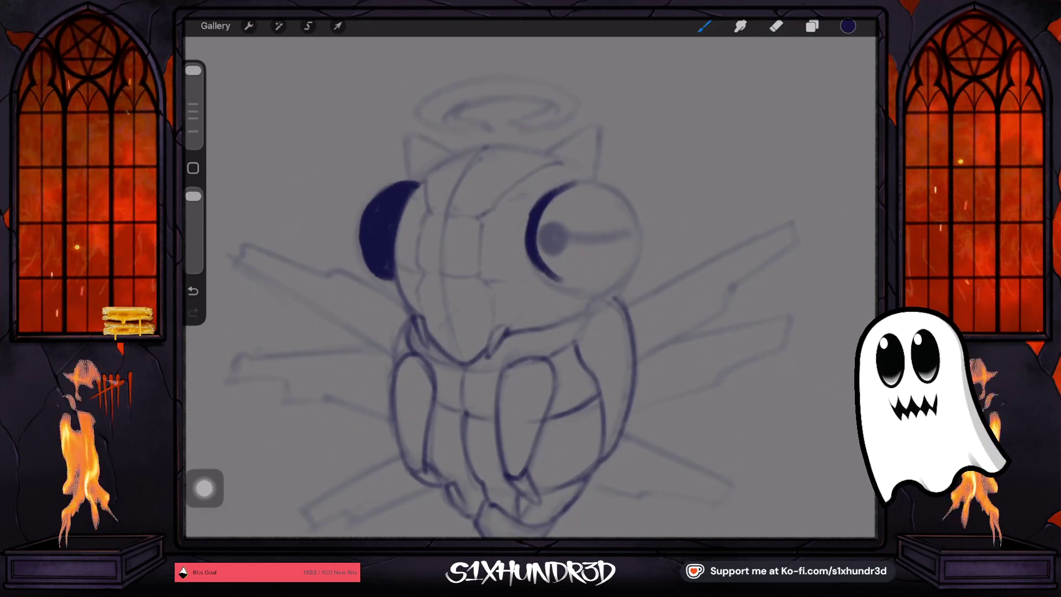
left_click_drag(602, 188, 555, 279)
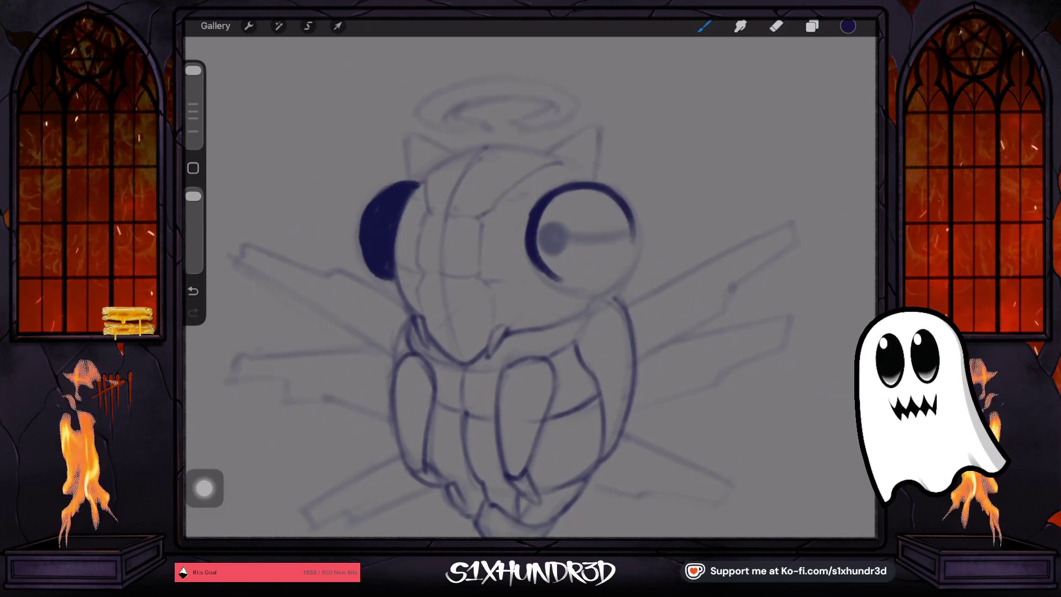
left_click_drag(555, 292, 618, 271)
left_click_drag(551, 208, 536, 238)
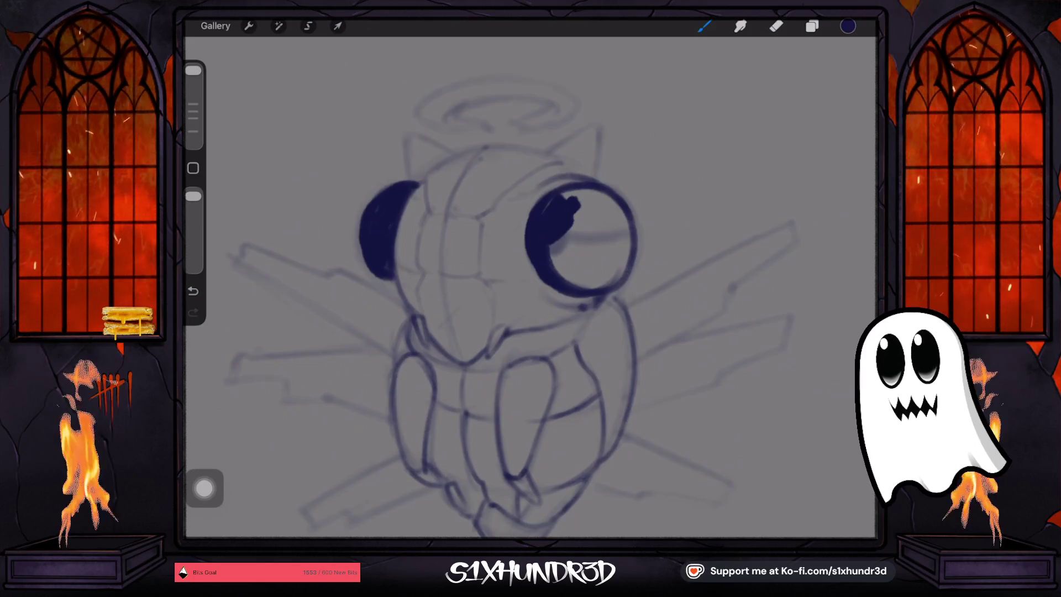
left_click_drag(583, 201, 600, 286)
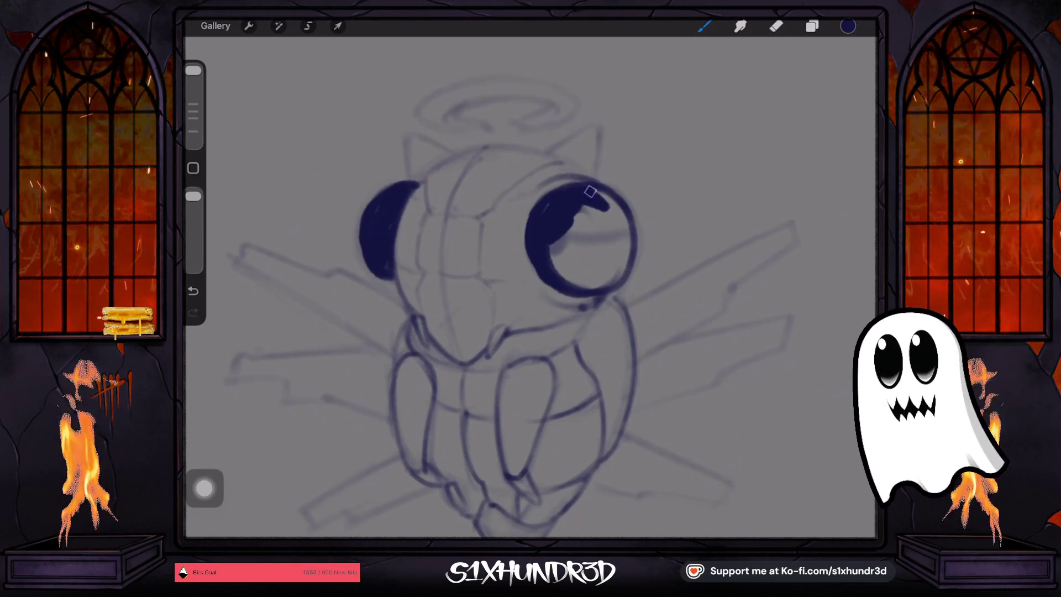
mouse_move(568, 224)
left_mouse_down()
mouse_move(609, 216)
mouse_move(575, 283)
mouse_move(611, 277)
left_mouse_up()
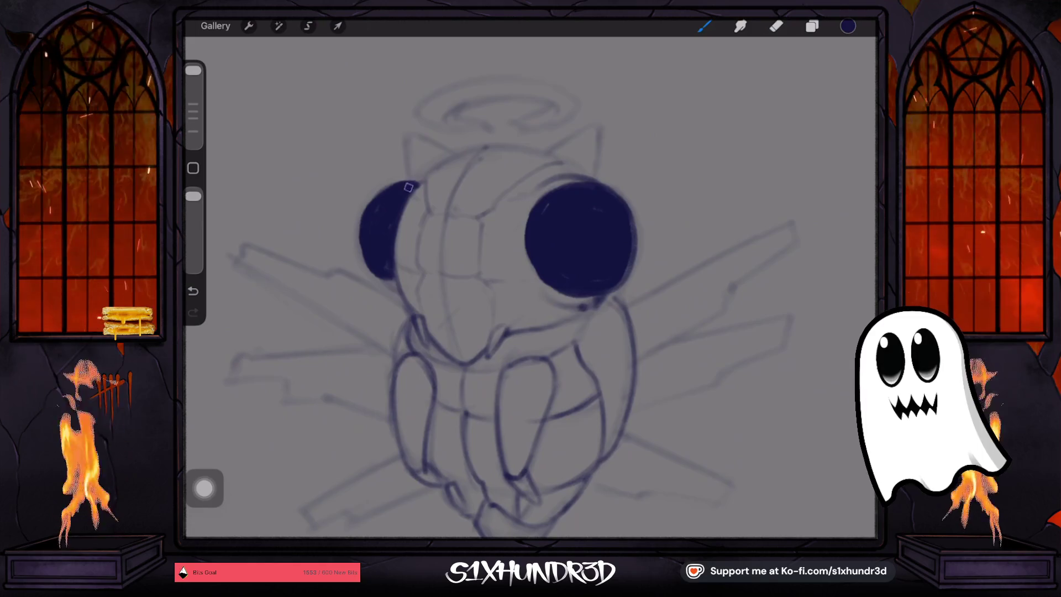
Undo the ear stroke, redraw the right-ear line, then shrink the brush and select the Eraser
left_click_drag(410, 130, 413, 179)
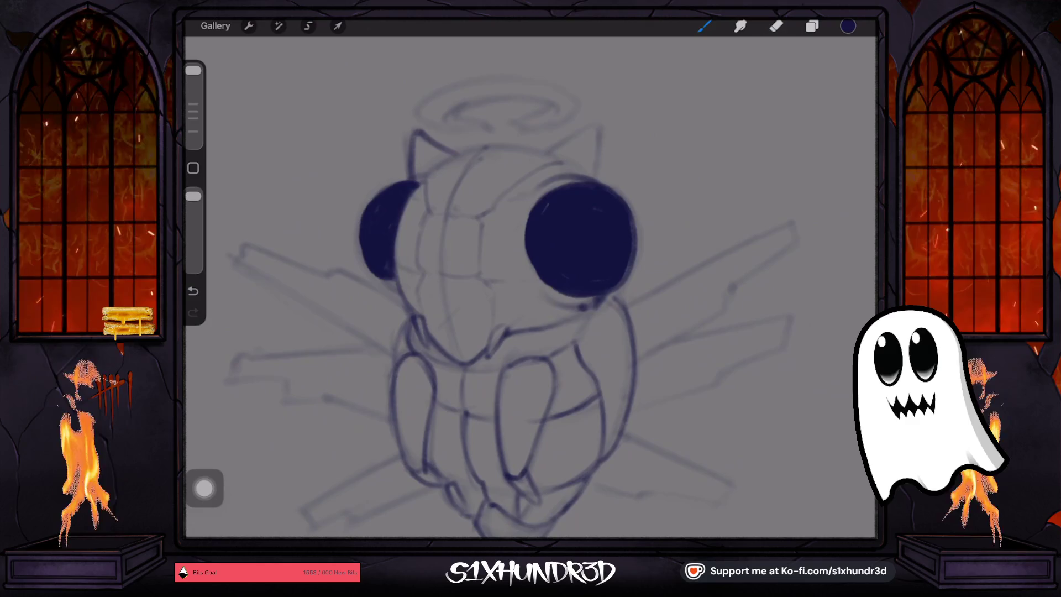
key("ctrl+z")
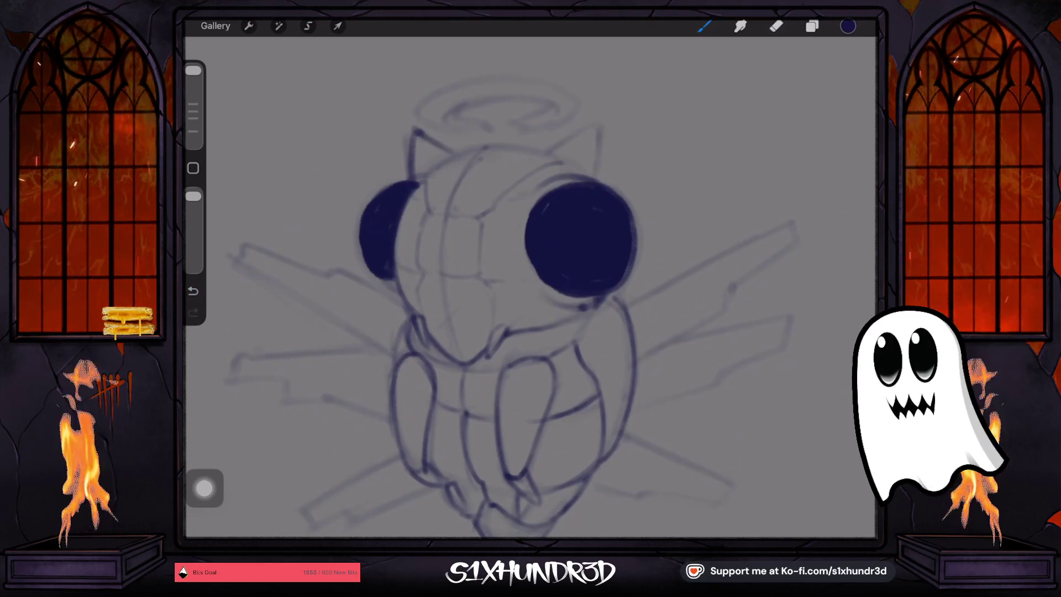
left_click_drag(550, 150, 545, 153)
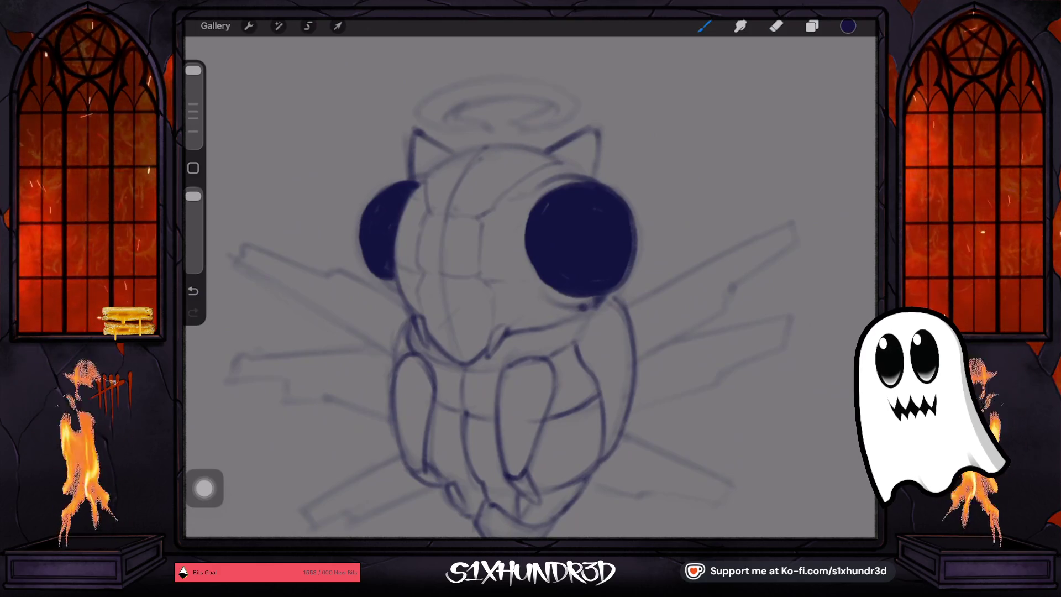
left_click_drag(192, 70, 193, 78)
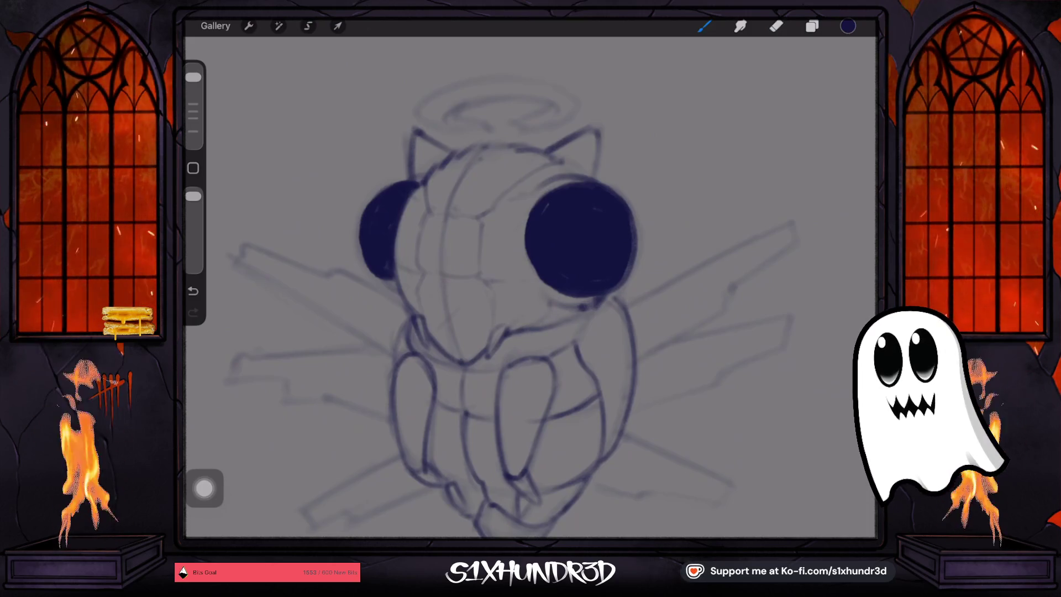
left_click_drag(192, 77, 193, 91)
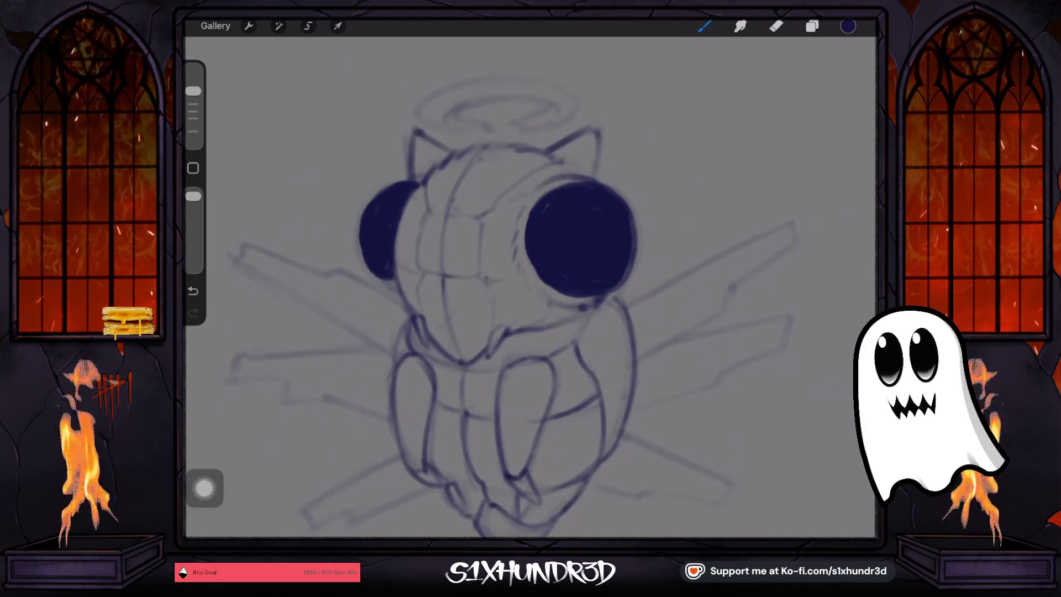
left_click(776, 26)
Set the eraser to a larger size and lower opacity for soft highlights
left_click_drag(193, 122, 192, 137)
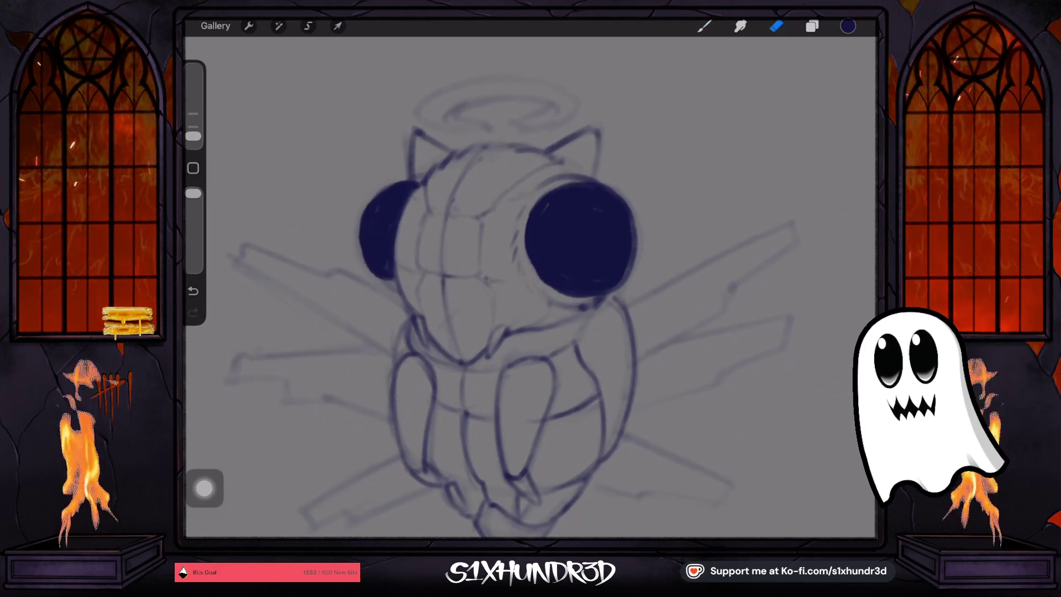
left_click_drag(192, 136, 193, 135)
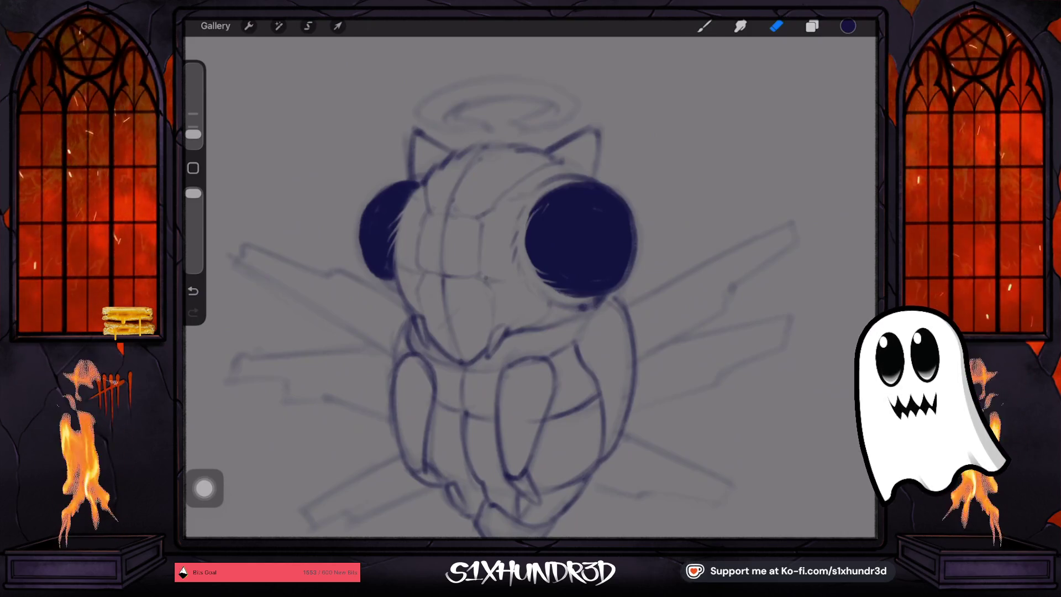
left_click_drag(193, 133, 193, 126)
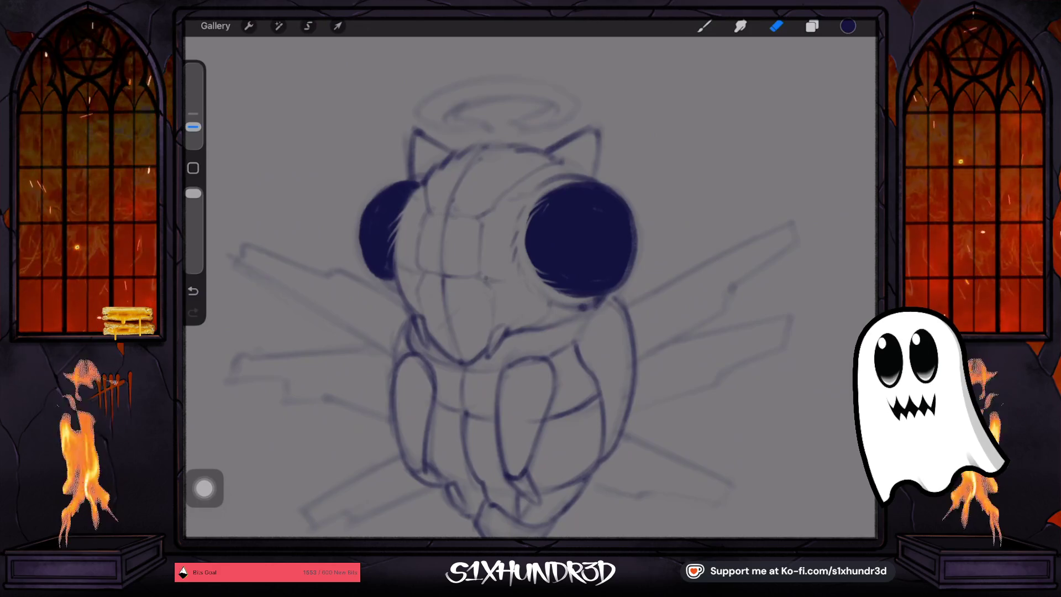
left_click_drag(192, 193, 193, 227)
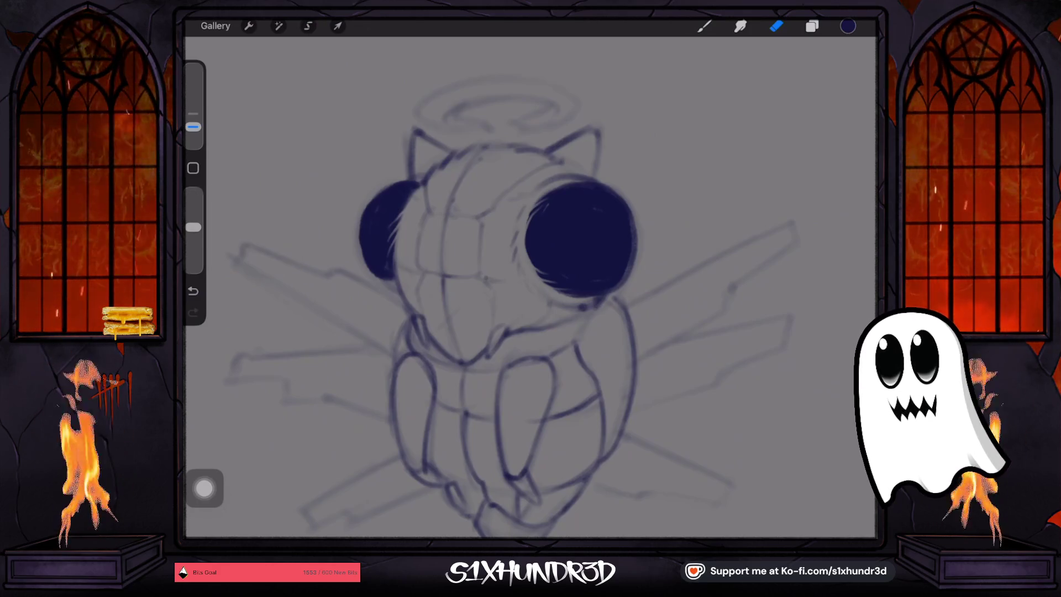
left_click_drag(193, 126, 192, 113)
Erase soft highlights into both eyes and soften their lower edges
mouse_move(553, 224)
left_mouse_down()
mouse_move(565, 247)
mouse_move(573, 235)
left_mouse_up()
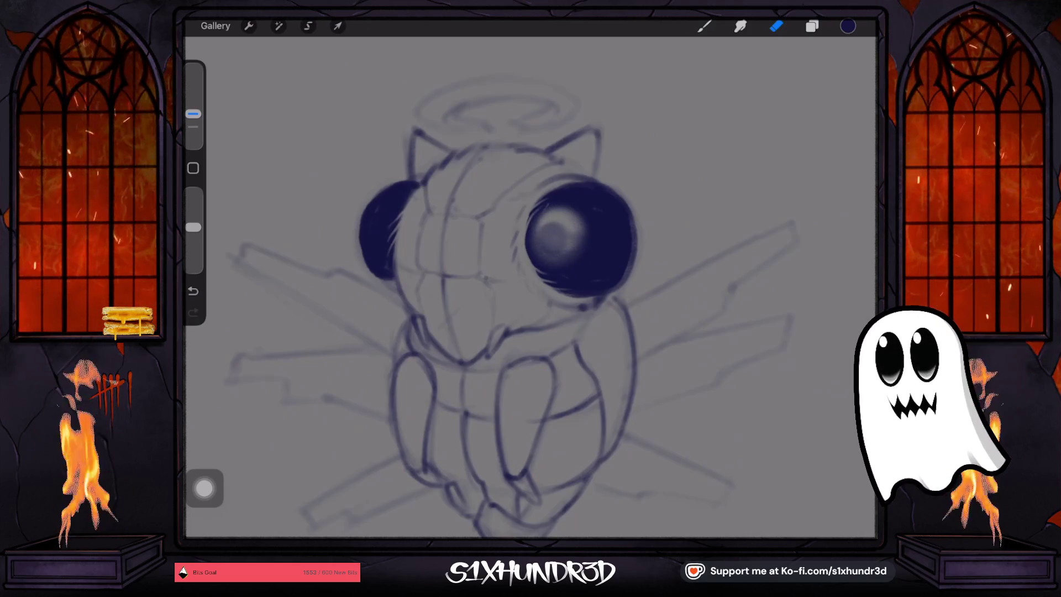
left_click_drag(372, 218, 380, 229)
left_click_drag(194, 113, 193, 119)
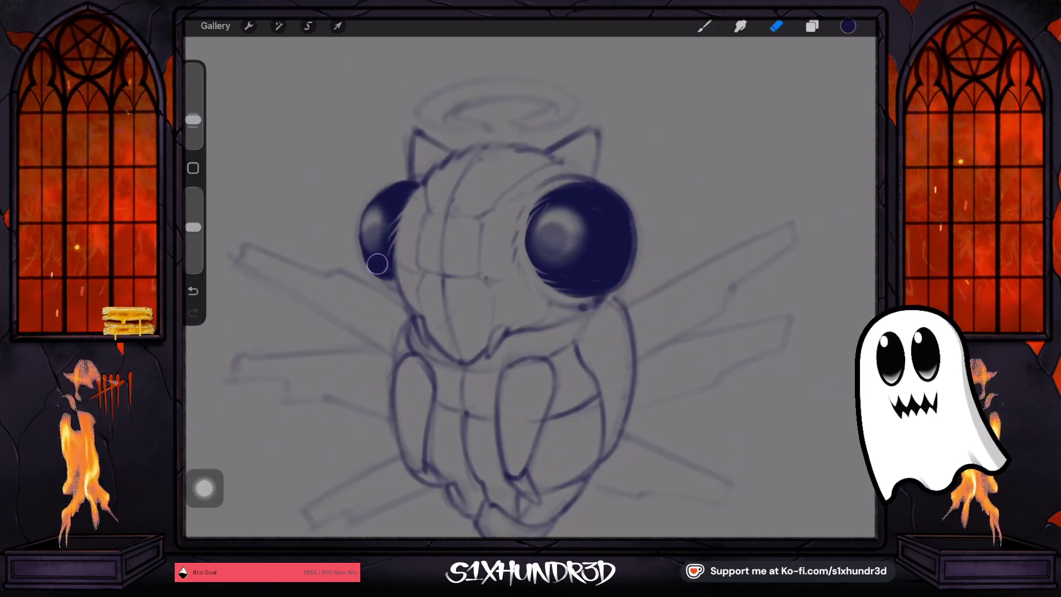
left_click_drag(374, 257, 378, 264)
left_click_drag(194, 120, 194, 126)
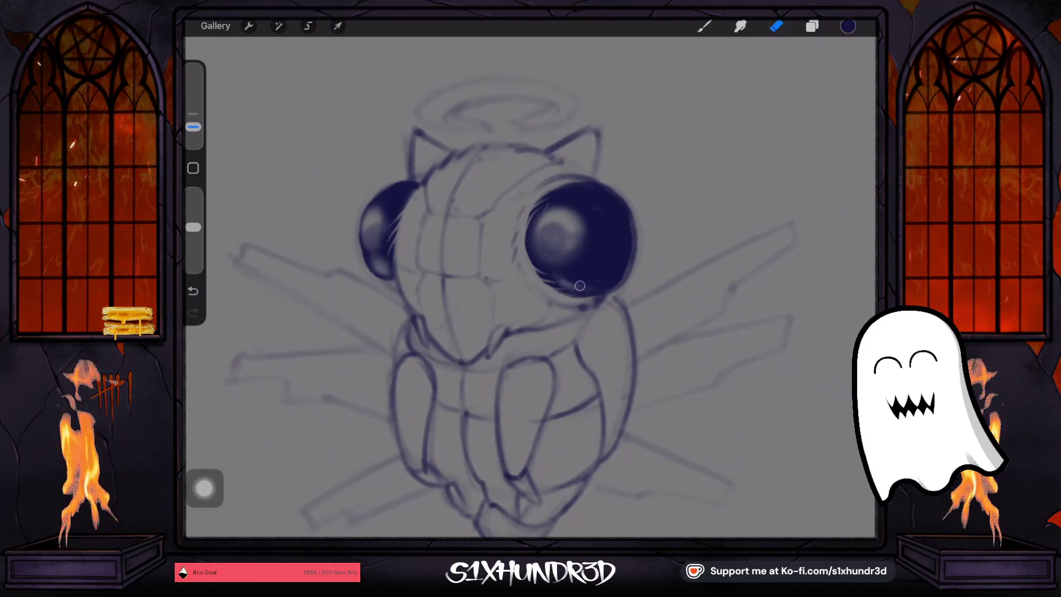
left_click_drag(581, 282, 587, 285)
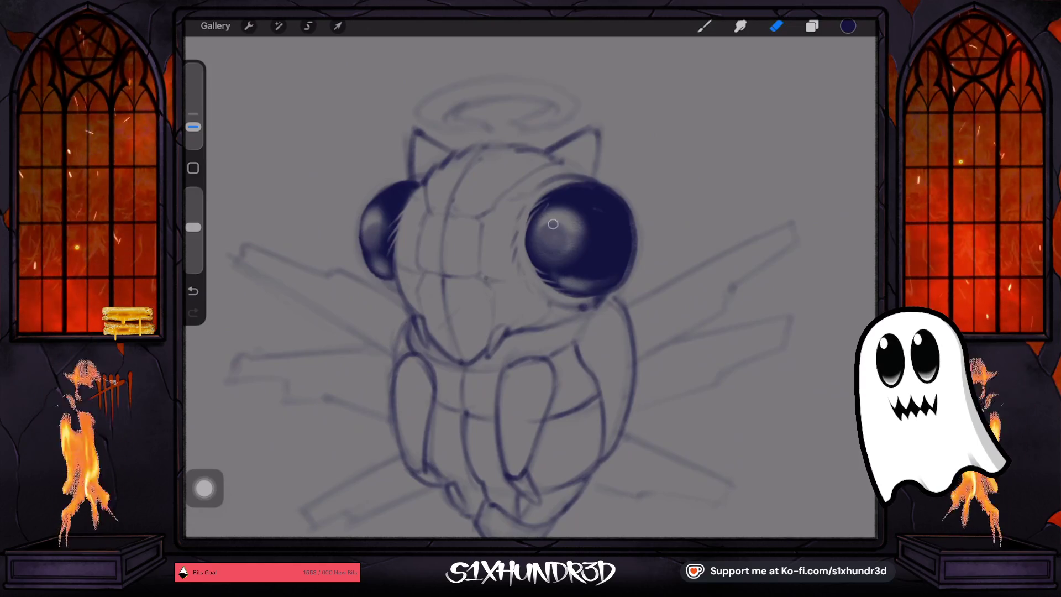
scroll(486, 276, "down", 3)
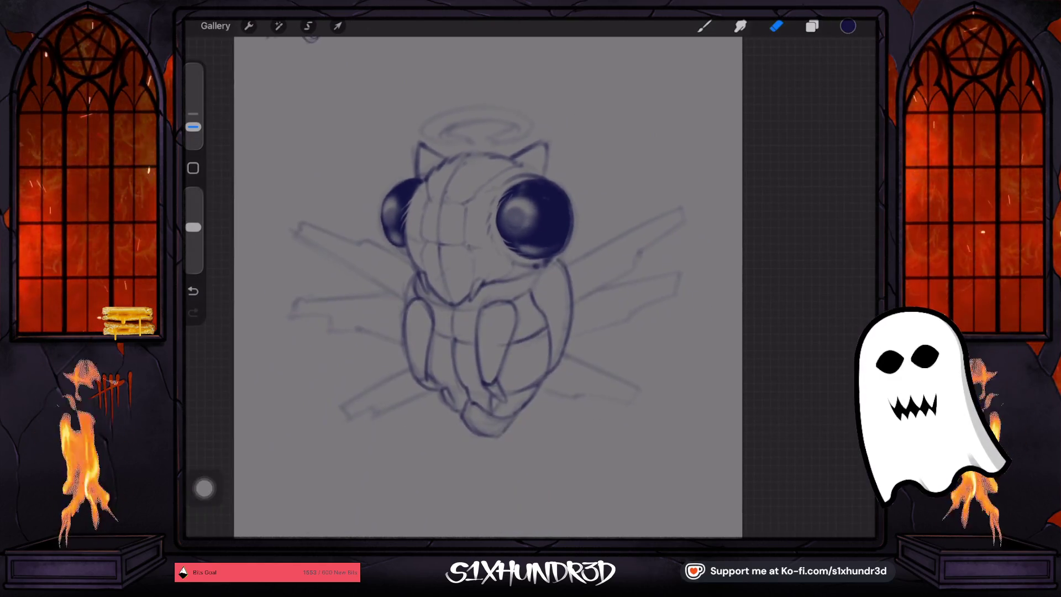
On Layer 9, use a larger eraser to brighten the right eye's glint
left_click(812, 26)
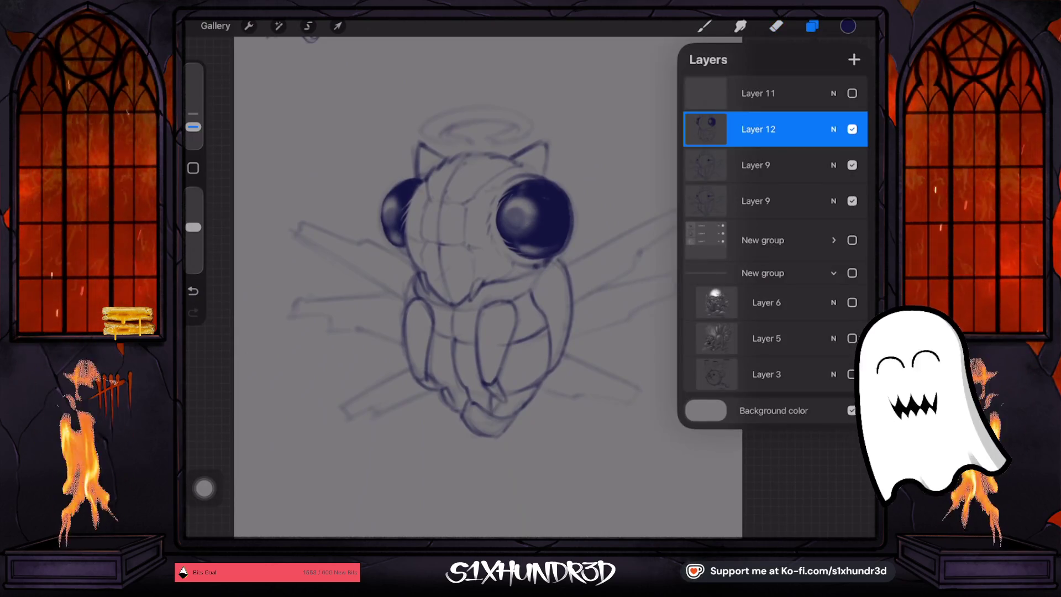
left_click(757, 165)
left_click(776, 26)
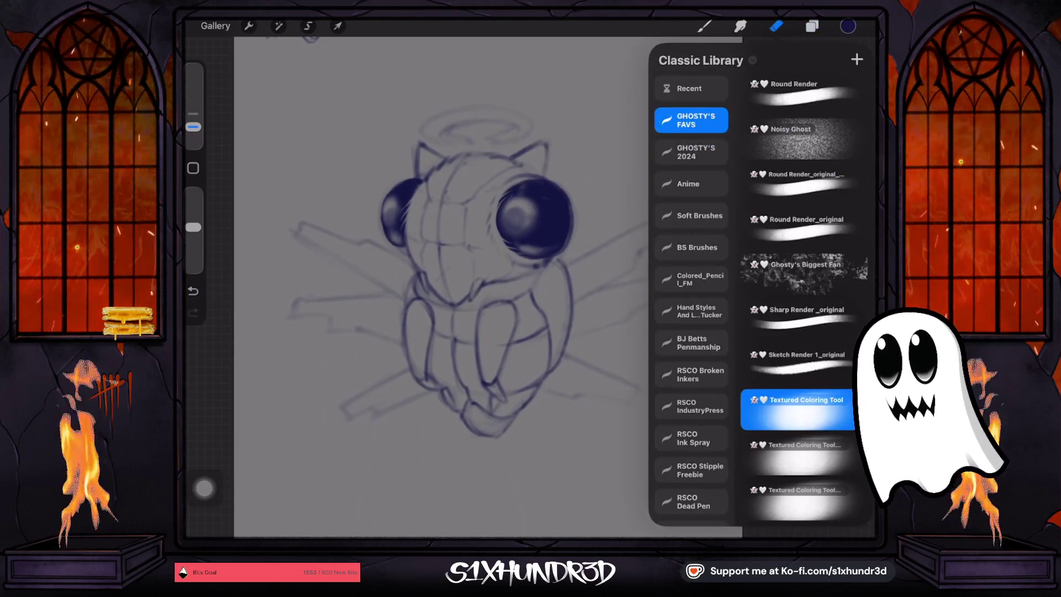
left_click(510, 217)
left_click_drag(192, 127, 193, 113)
left_click_drag(510, 217, 522, 213)
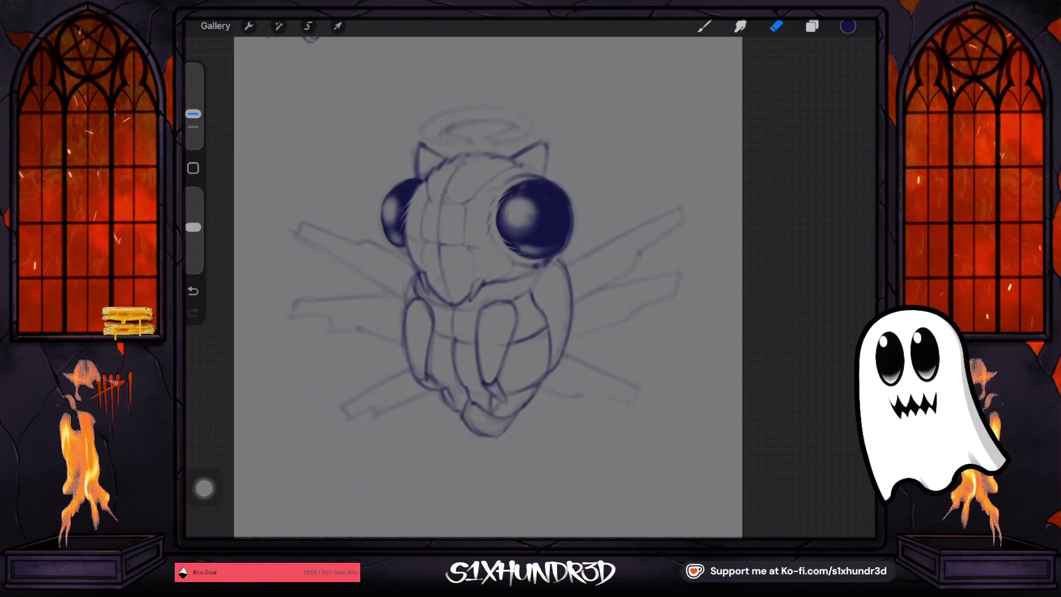
left_click_drag(517, 218, 523, 232)
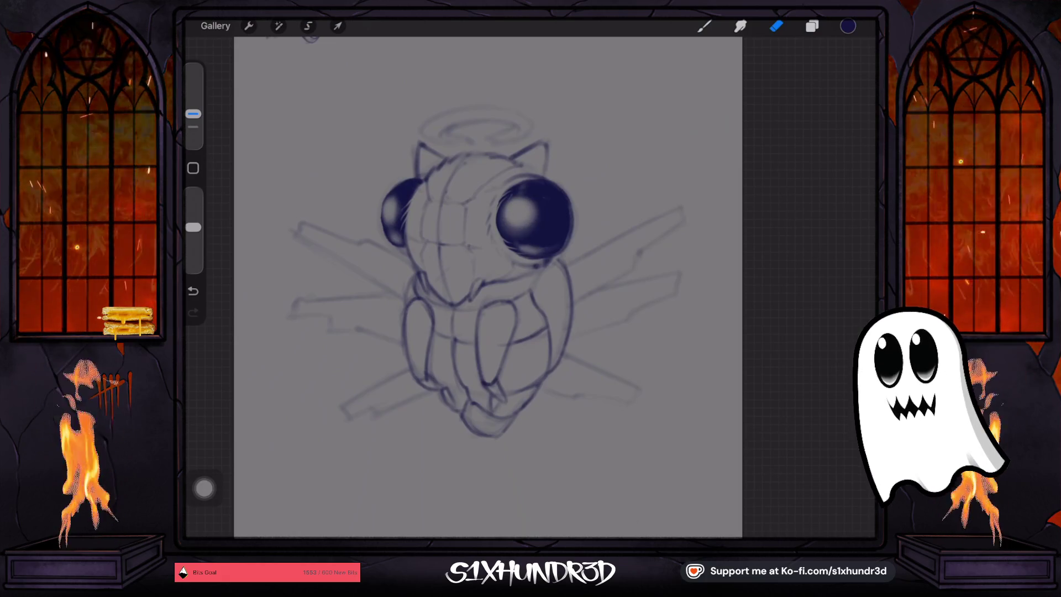
Reselect Layer 12 and return to the brush at a smaller size
left_click(812, 26)
left_click(758, 129)
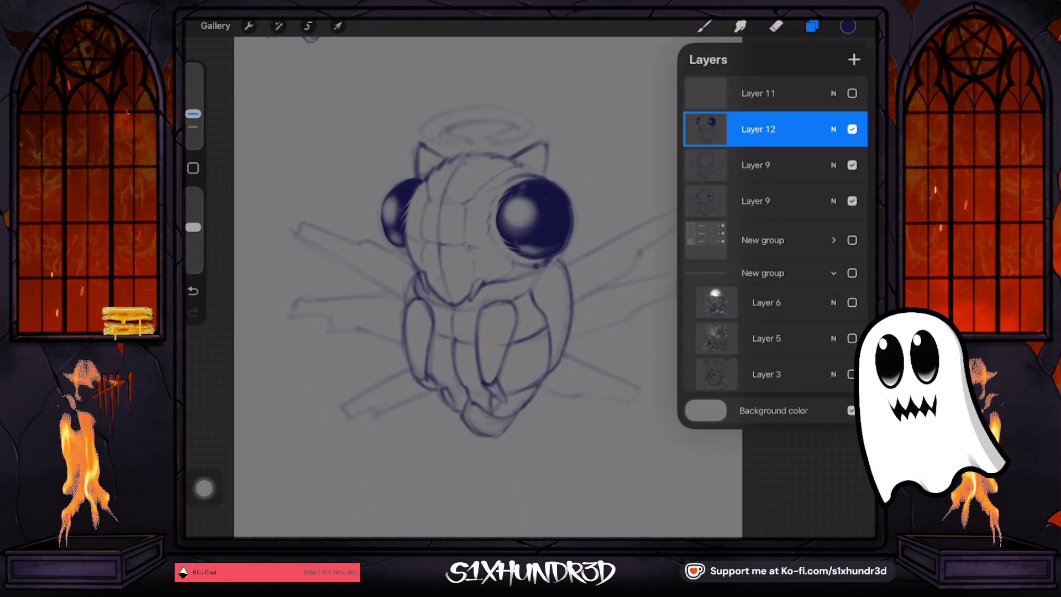
left_click(704, 26)
left_click(704, 26)
left_click(704, 26)
left_click_drag(193, 91, 193, 103)
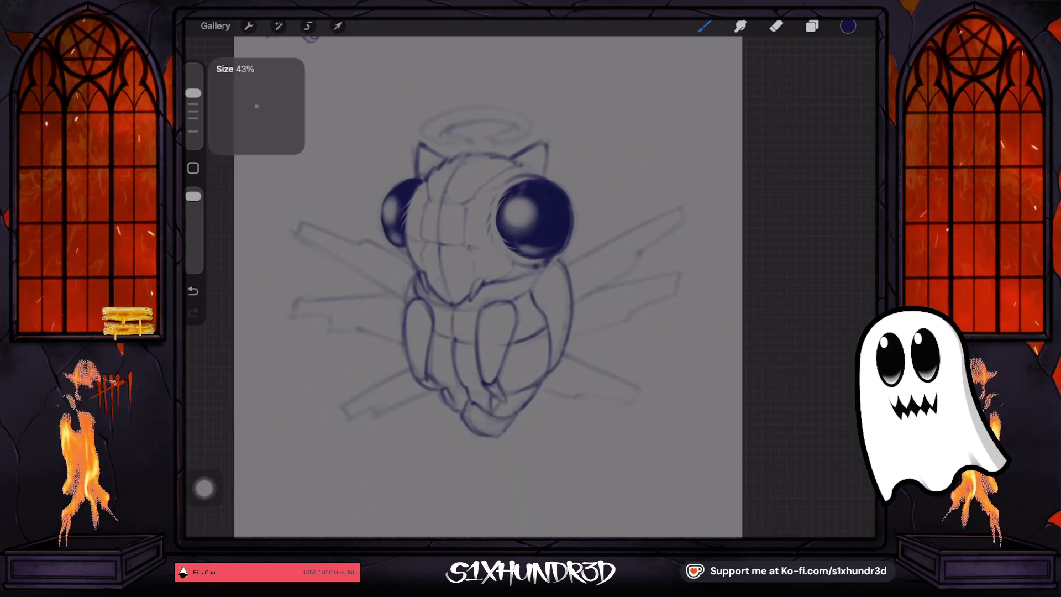
scroll(486, 276, "up", 5)
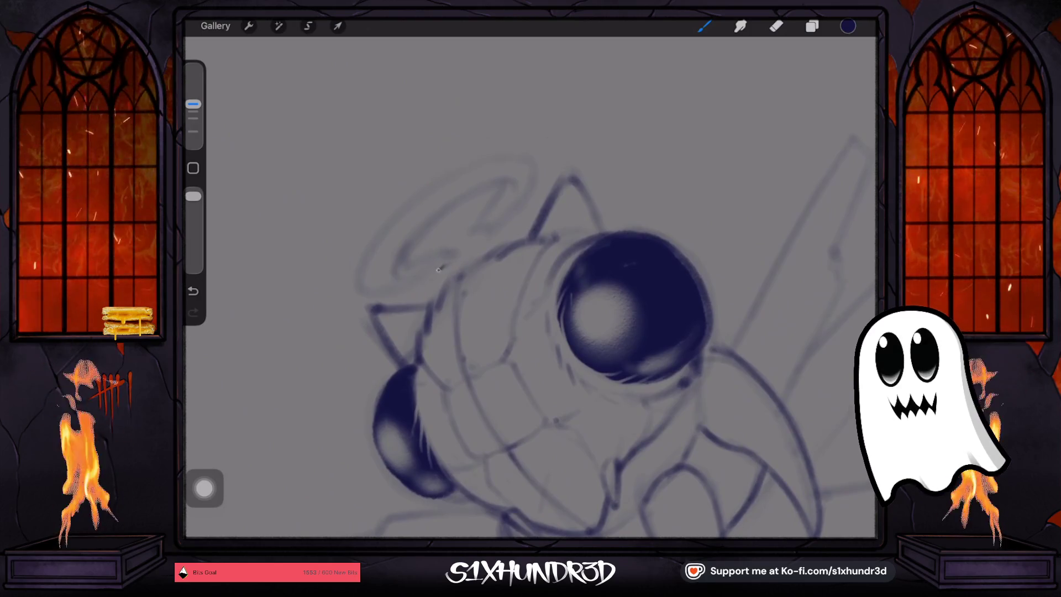
Ink the halo's lower curve and upper arc, then reduce the brush size slightly
mouse_move(445, 267)
left_mouse_down()
mouse_move(352, 274)
mouse_move(381, 222)
mouse_move(486, 161)
left_mouse_up()
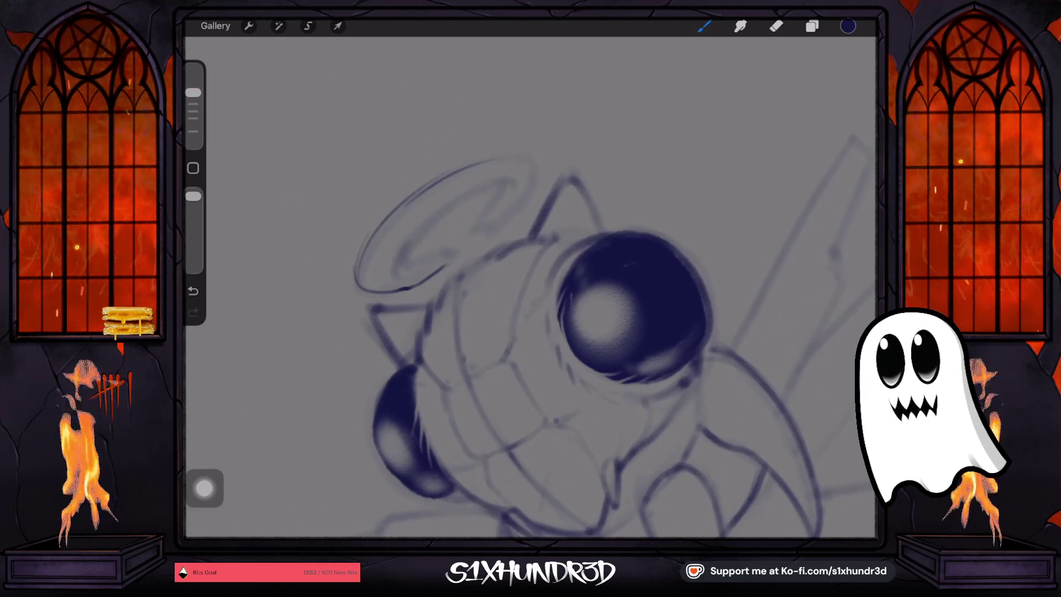
mouse_move(421, 185)
left_mouse_down()
mouse_move(519, 155)
mouse_move(467, 229)
left_mouse_up()
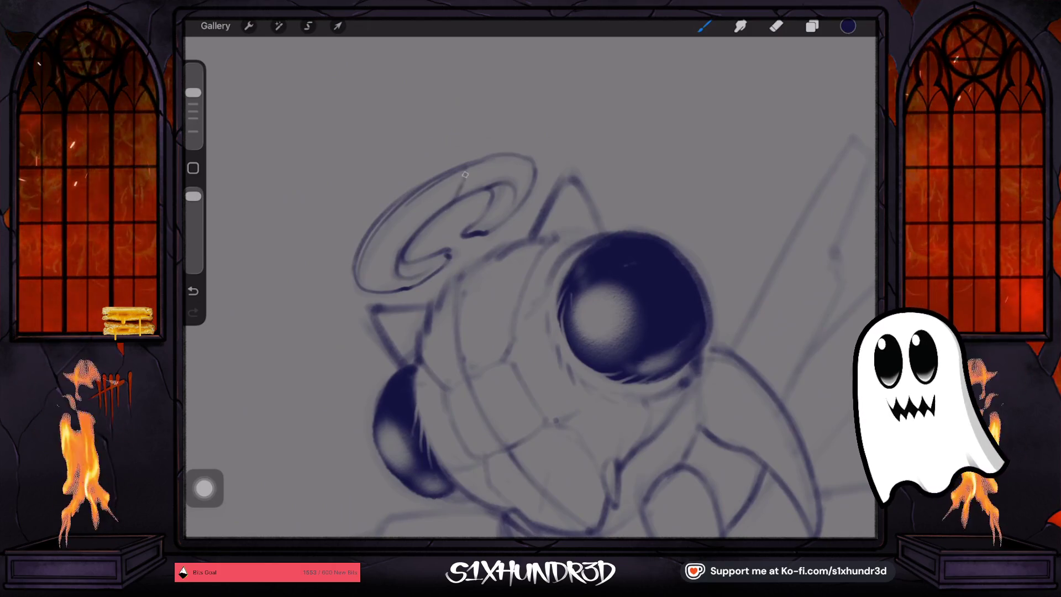
left_click_drag(193, 93, 193, 97)
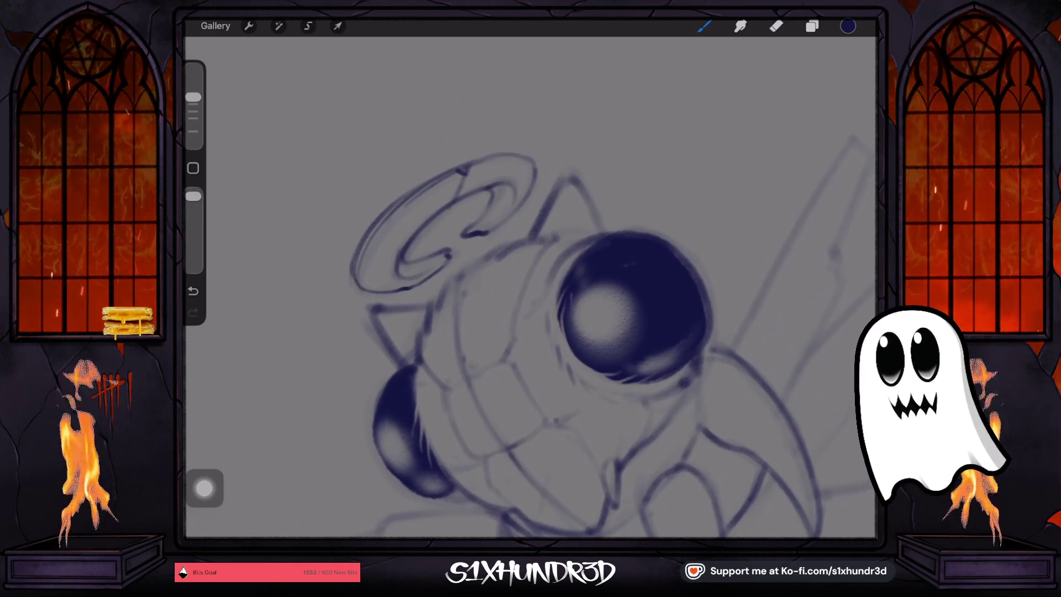
Rotate the canvas back upright and zoom out to see the whole owl
left_click_drag(607, 309, 530, 276)
left_click_drag(607, 310, 498, 276)
left_click_drag(193, 97, 193, 94)
left_click_drag(473, 234, 445, 213)
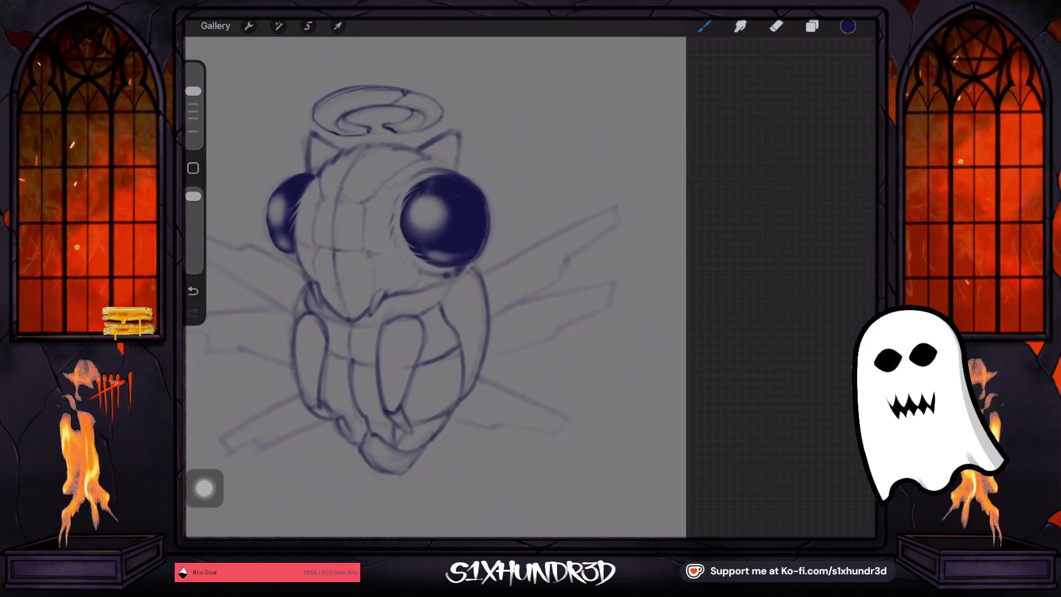
Outline the right wing's upper and lower edges, extending the line toward the body and tip
mouse_move(535, 243)
left_mouse_down()
mouse_move(618, 205)
mouse_move(618, 218)
left_mouse_up()
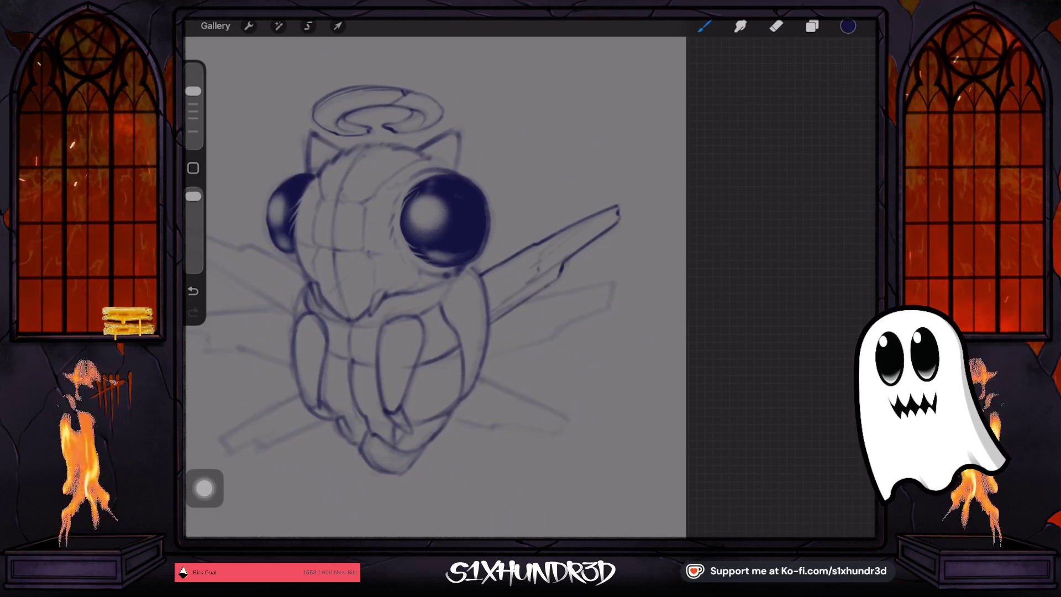
scroll(387, 315, "up", 3)
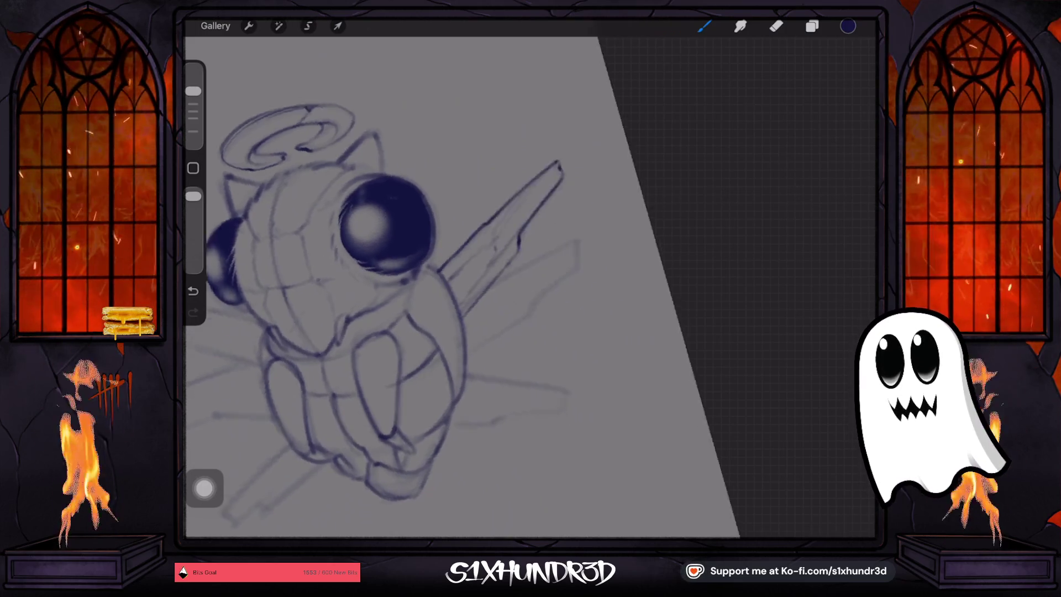
mouse_move(464, 279)
left_mouse_down()
mouse_move(540, 218)
mouse_move(546, 235)
mouse_move(500, 297)
left_mouse_up()
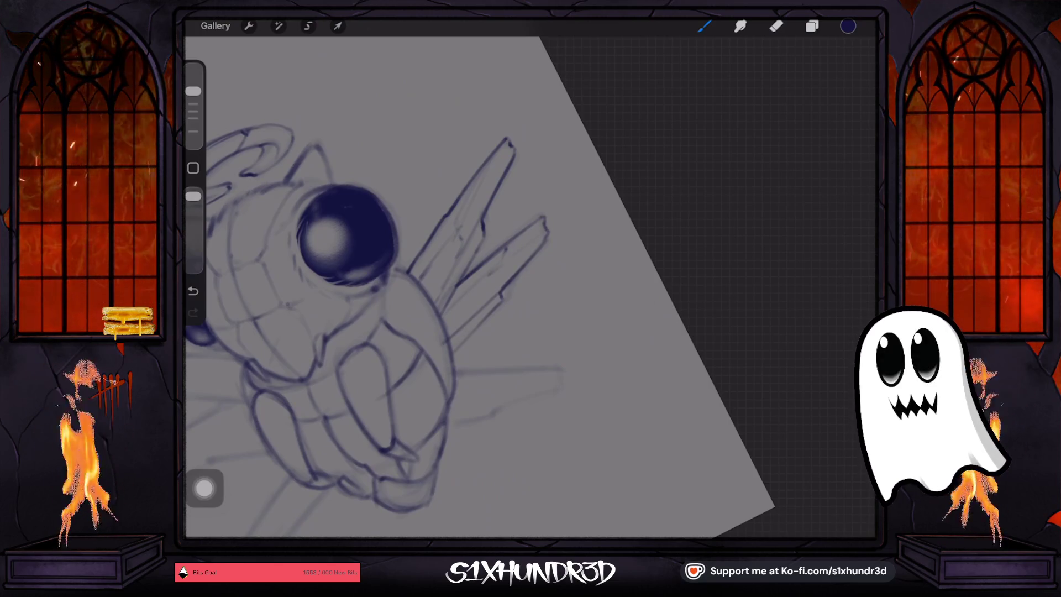
left_click_drag(508, 141, 365, 88)
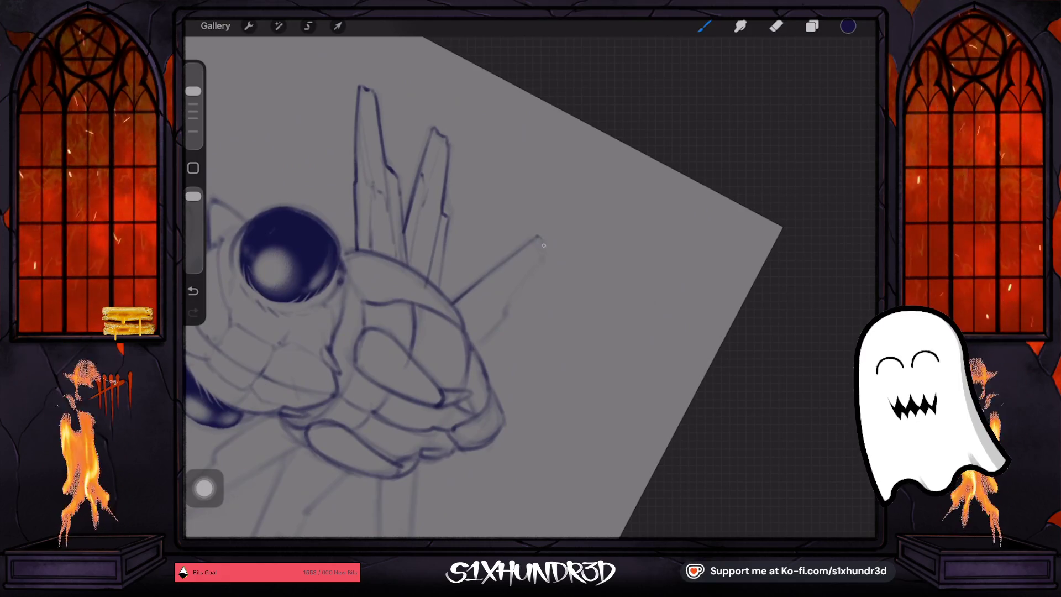
left_click_drag(502, 315, 484, 333)
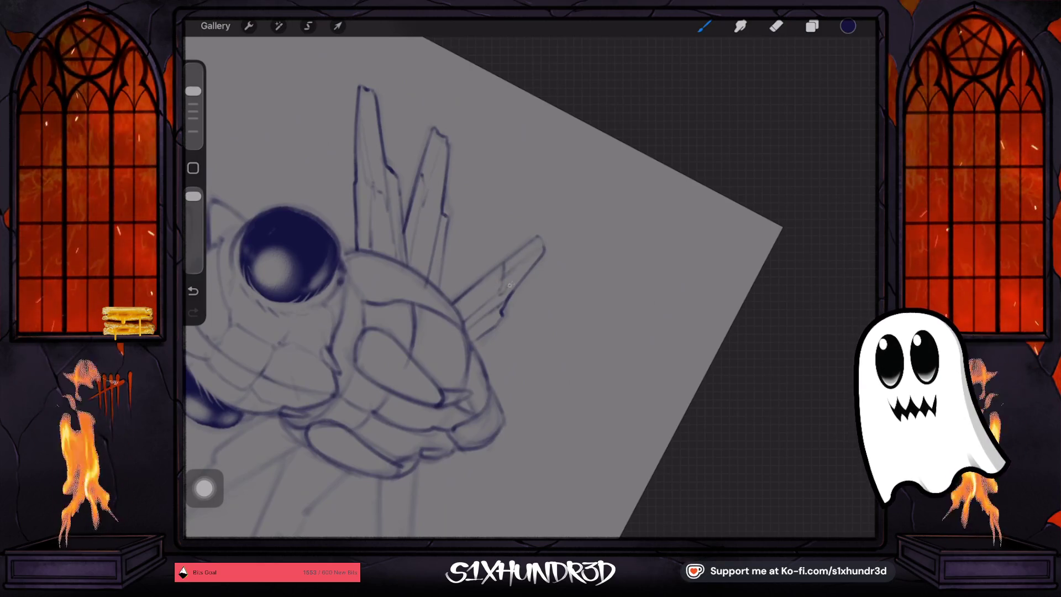
mouse_move(287, 254)
left_mouse_down()
mouse_move(521, 106)
mouse_move(553, 55)
left_mouse_up()
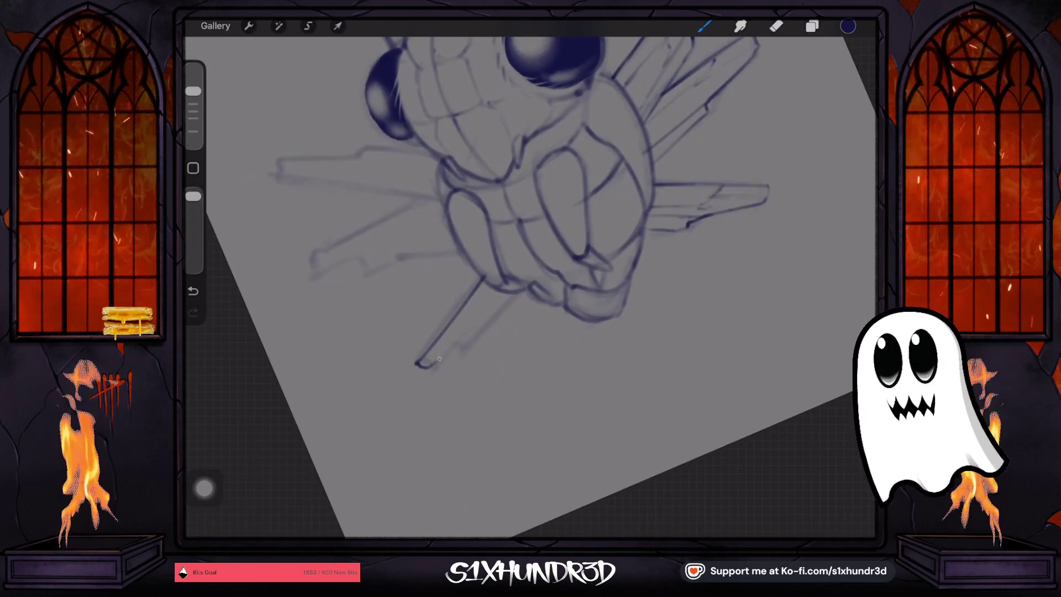
left_click_drag(420, 366, 463, 342)
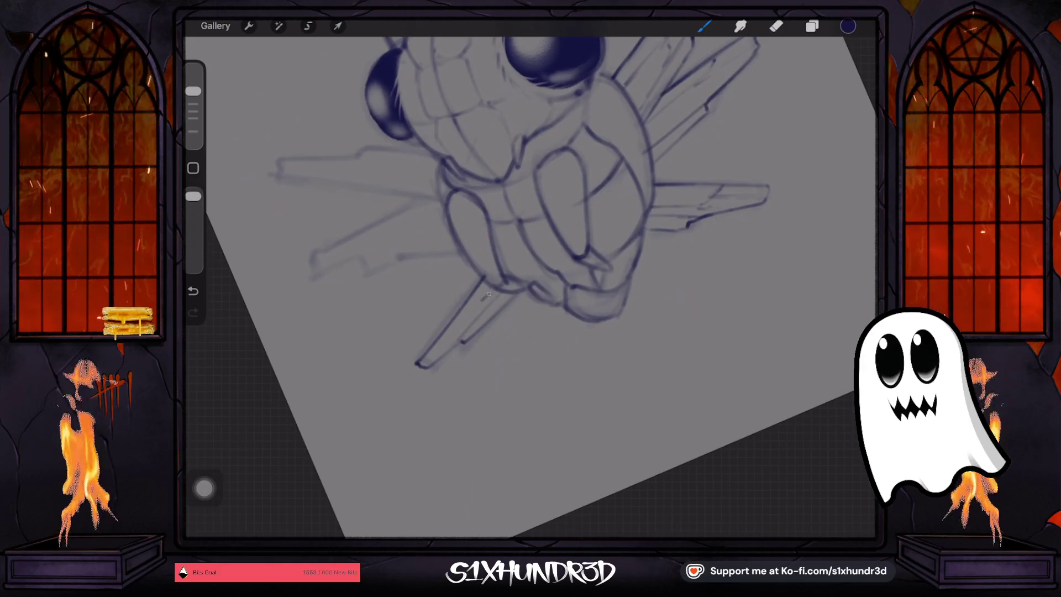
Draw the lower wing's outer edge down to its angular tip, plus a faint inner edge line
mouse_move(542, 193)
left_mouse_down()
mouse_move(497, 238)
mouse_move(580, 183)
left_mouse_up()
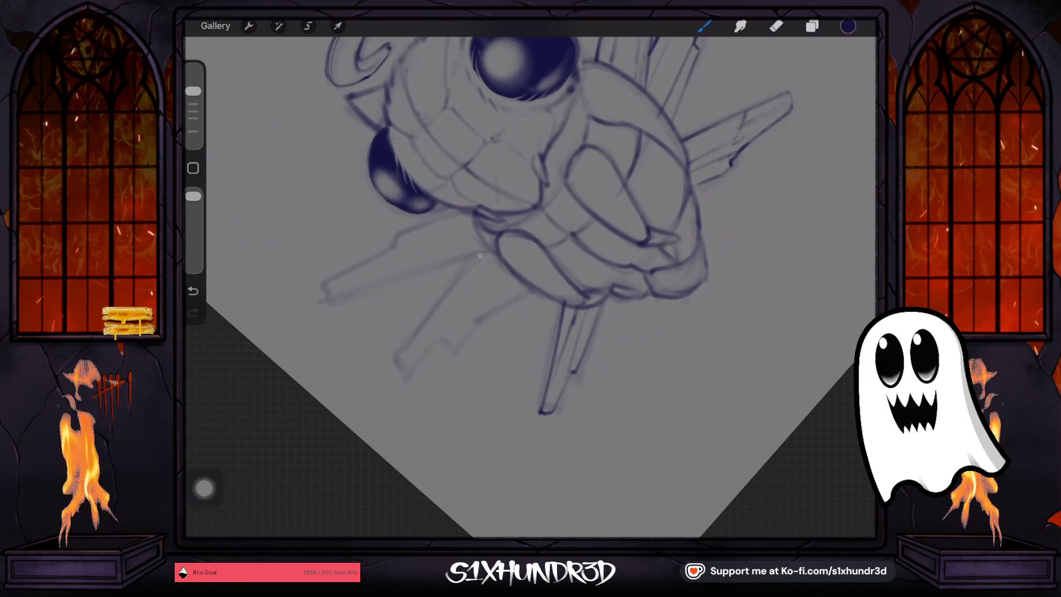
left_click_drag(479, 255, 399, 366)
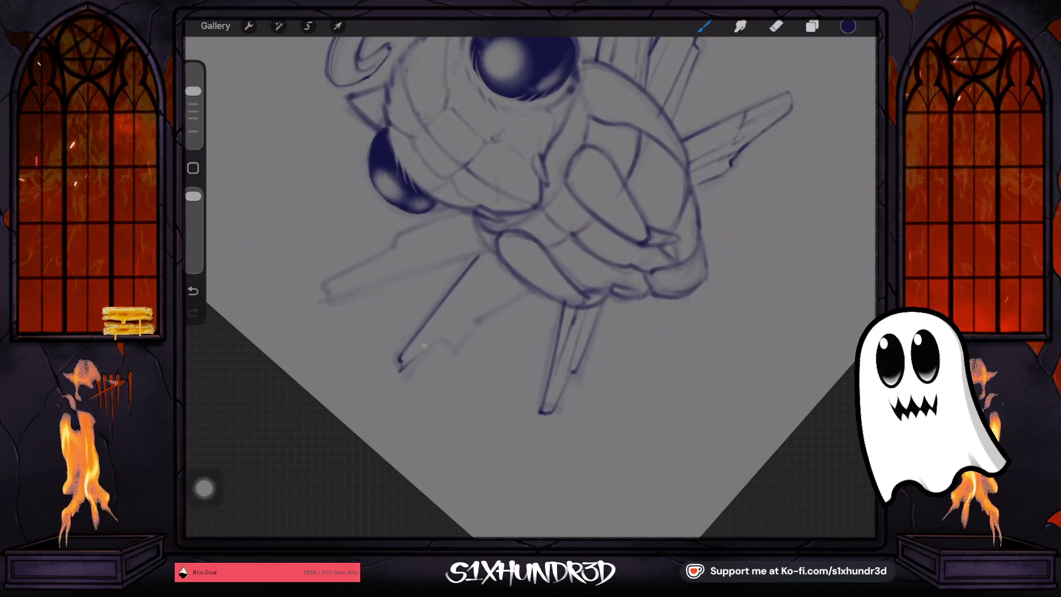
mouse_move(442, 335)
left_mouse_down()
mouse_move(451, 340)
mouse_move(497, 308)
mouse_move(458, 314)
left_mouse_up()
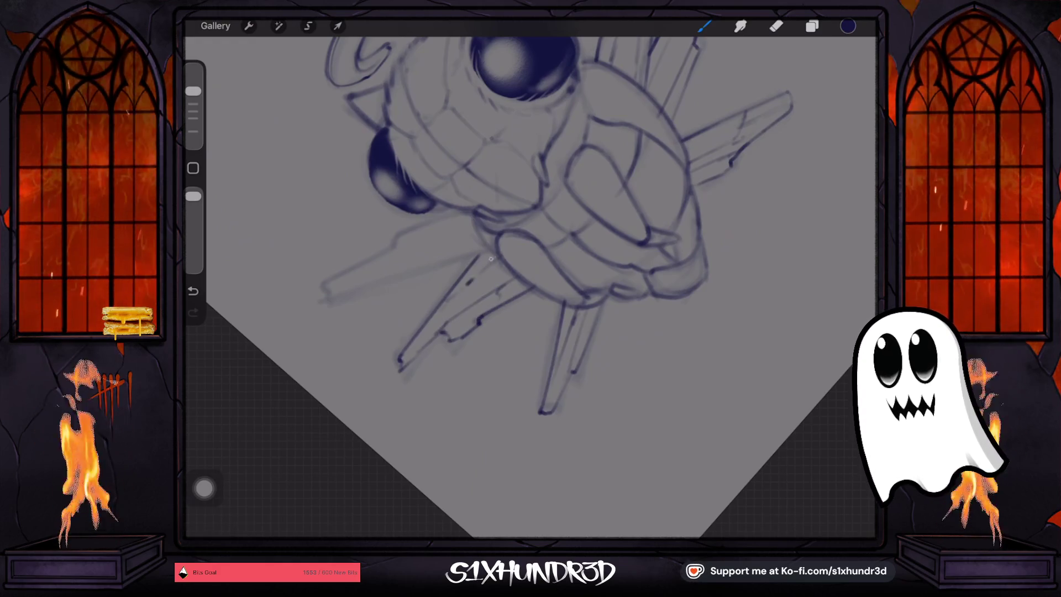
left_click_drag(530, 232, 613, 243)
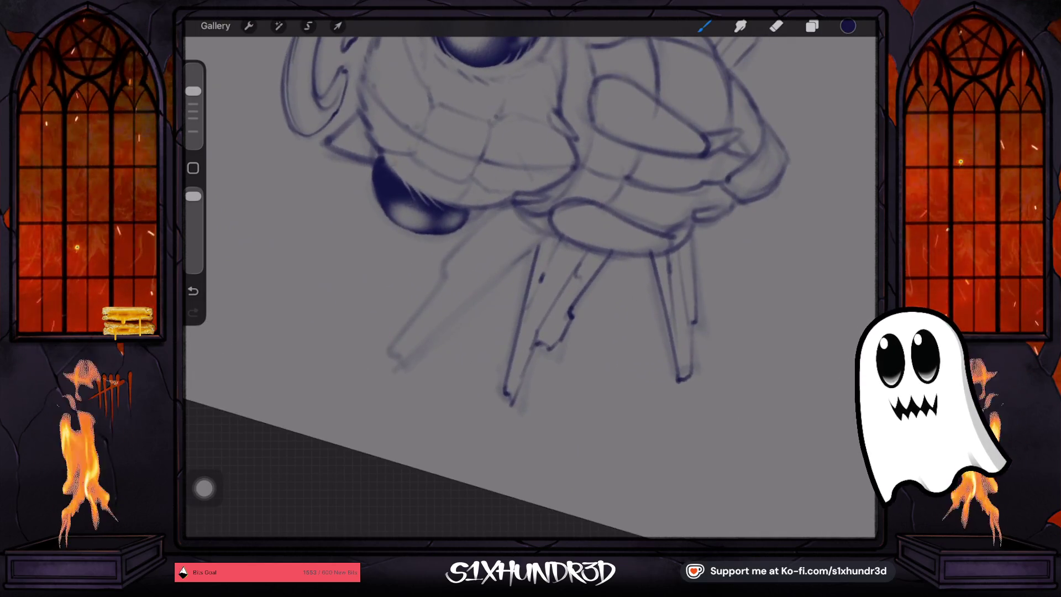
left_click_drag(544, 240, 394, 368)
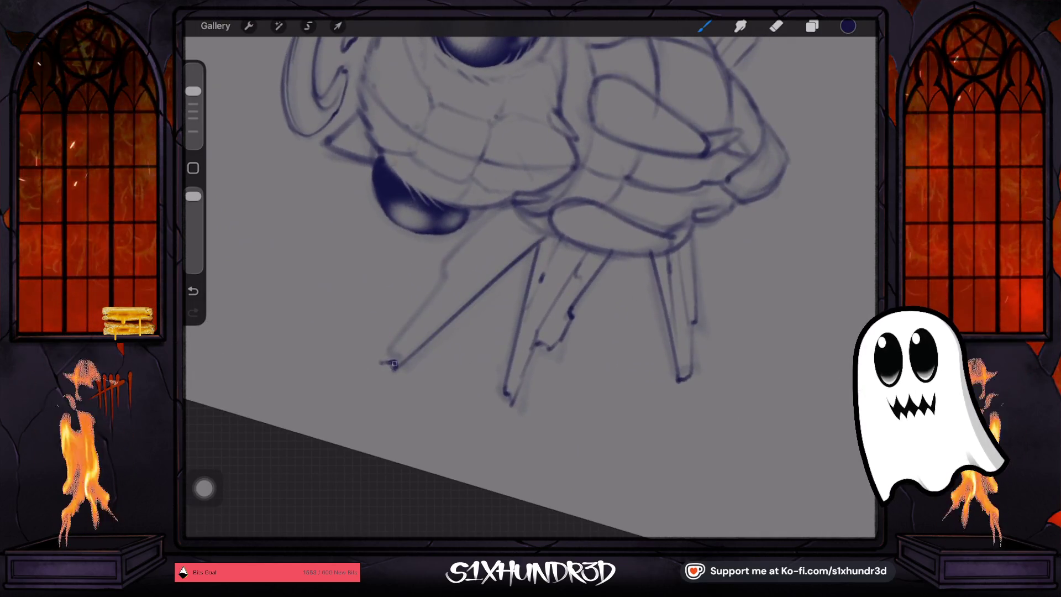
left_click_drag(499, 209, 388, 332)
mouse_move(436, 278)
left_mouse_down()
mouse_move(360, 366)
mouse_move(379, 357)
left_mouse_up()
left_click_drag(532, 221, 475, 269)
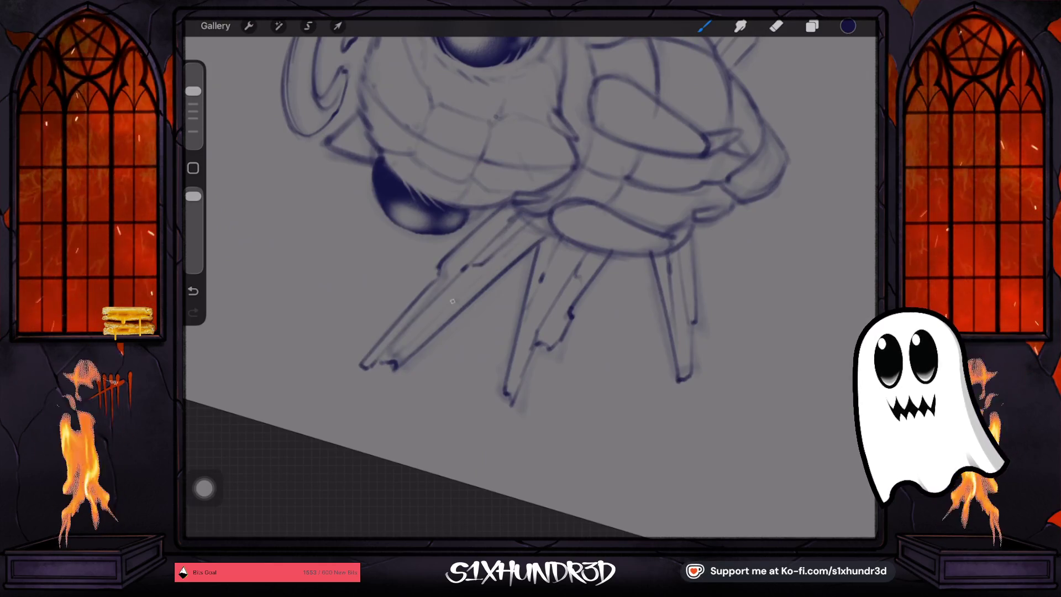
scroll(531, 232, "down", 5)
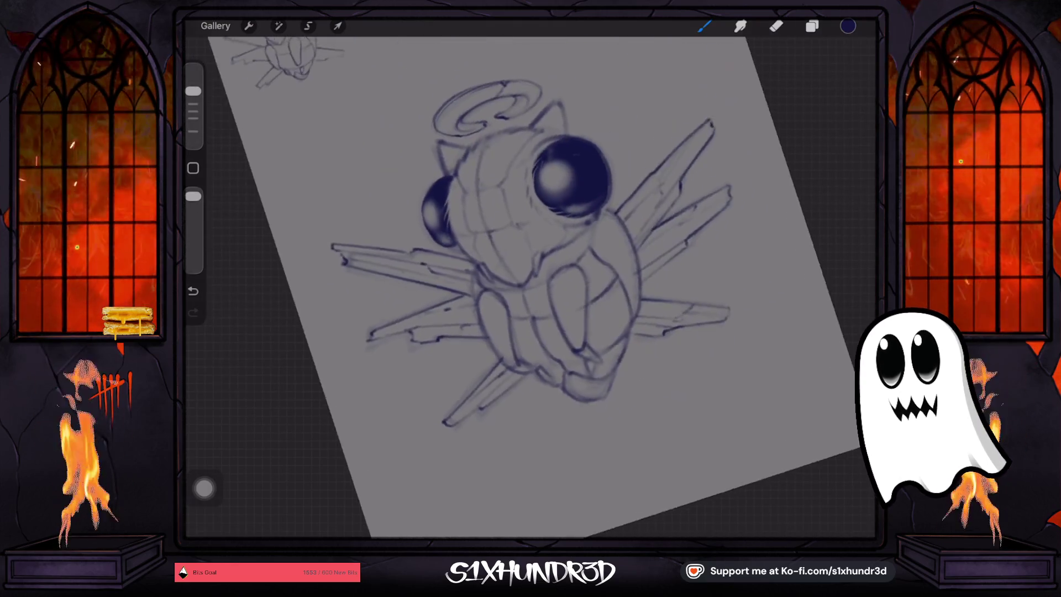
Delete the duplicate Layer 9, make Layer 12 active, and return to the brush
left_click(812, 26)
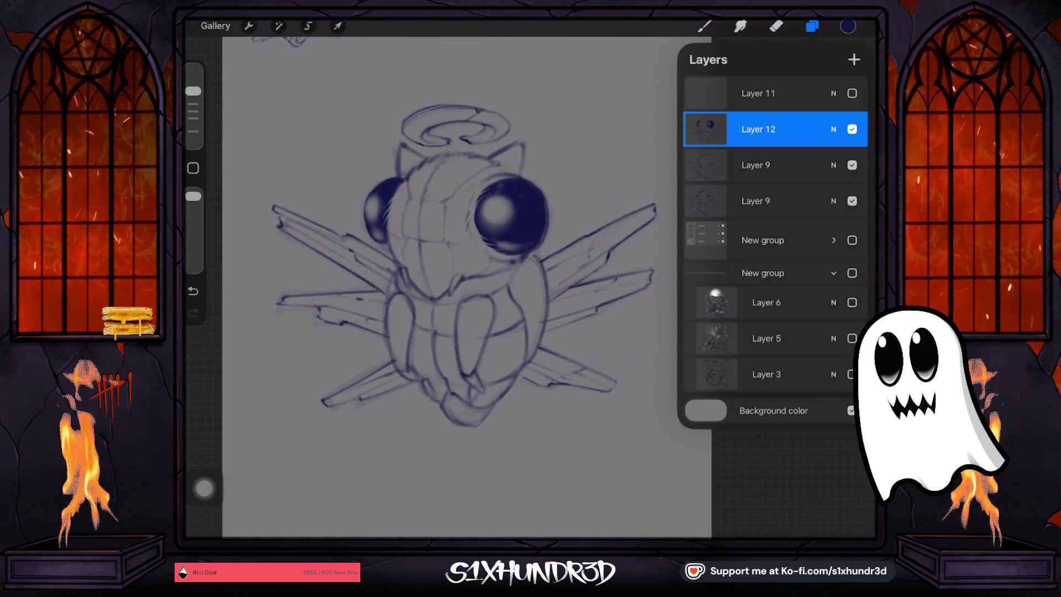
left_click(755, 165)
left_click_drag(818, 165, 718, 164)
left_click(848, 165)
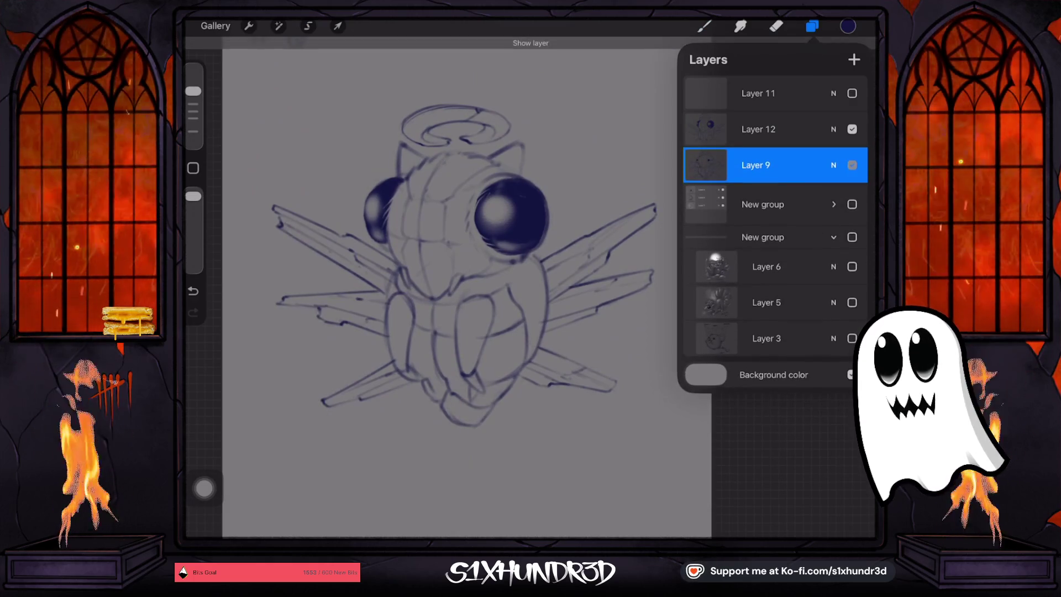
left_click(758, 128)
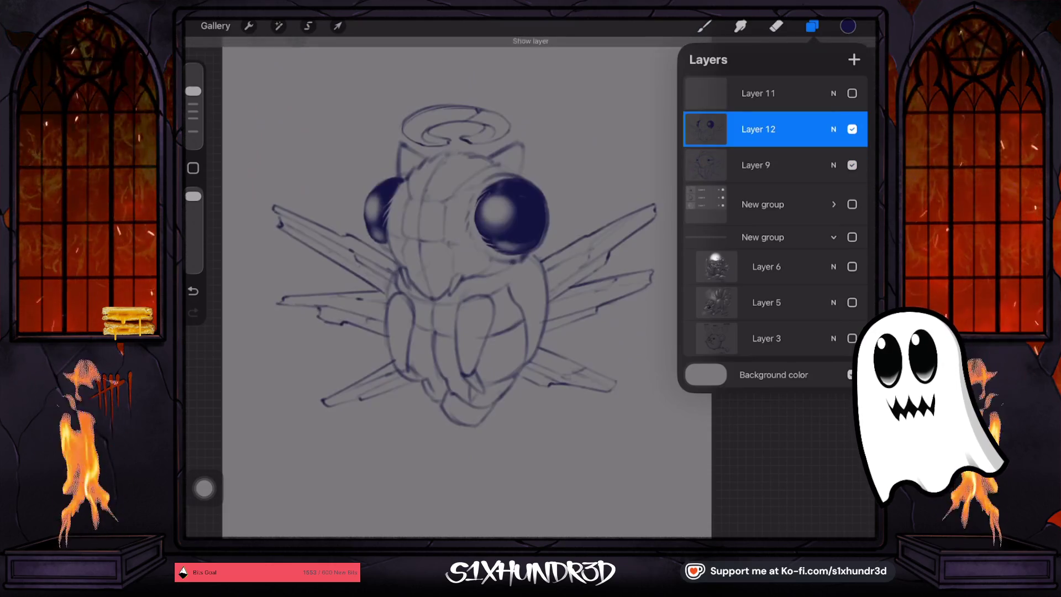
left_click(704, 26)
left_click(387, 277)
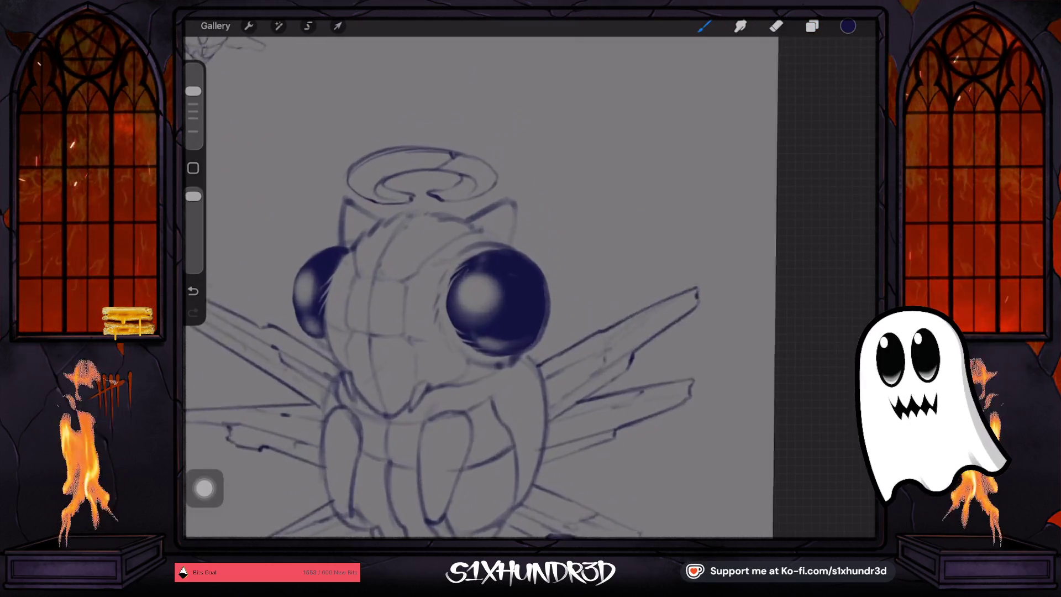
scroll(442, 288, "up", 3)
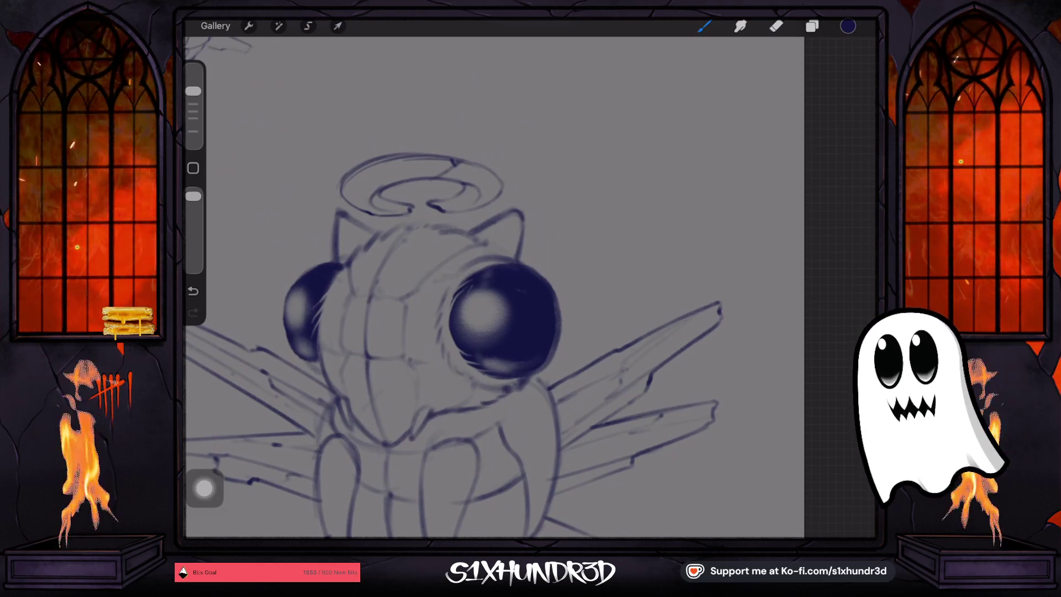
scroll(453, 337, "down", 3)
scroll(453, 276, "down", 2)
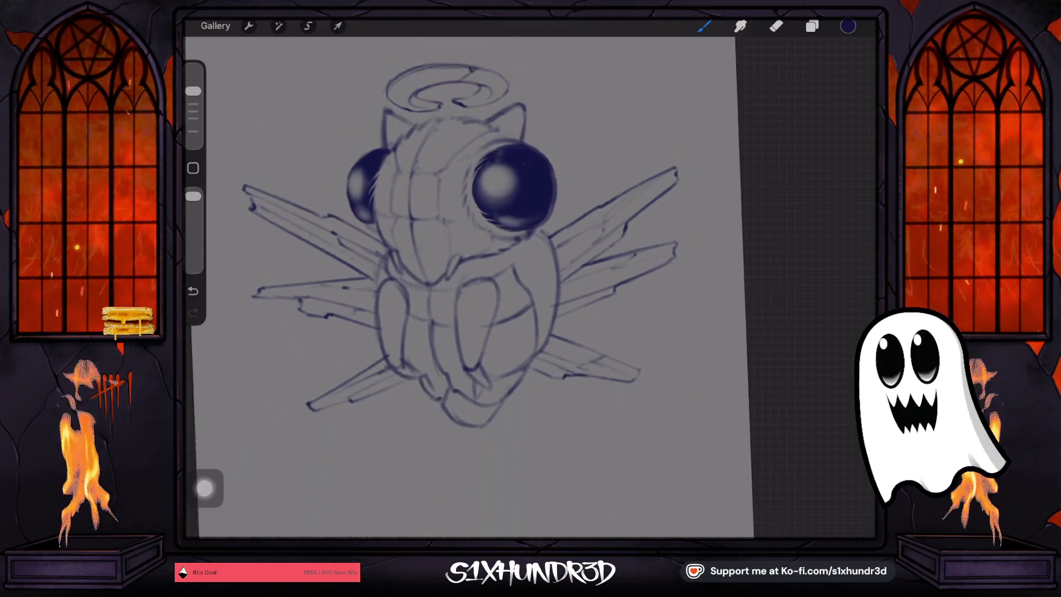
scroll(475, 287, "down", 3)
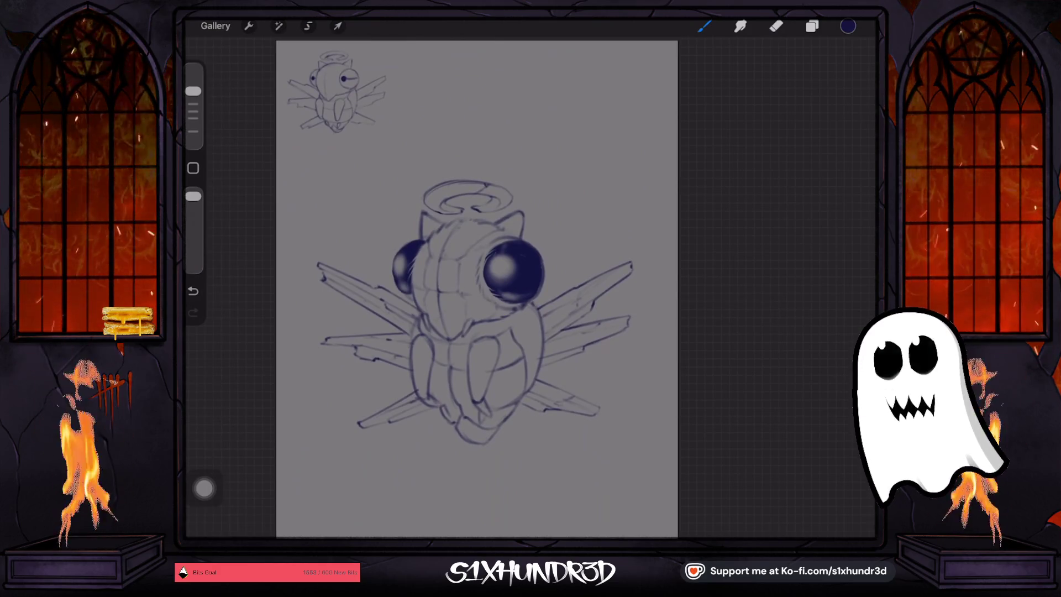
left_click(337, 26)
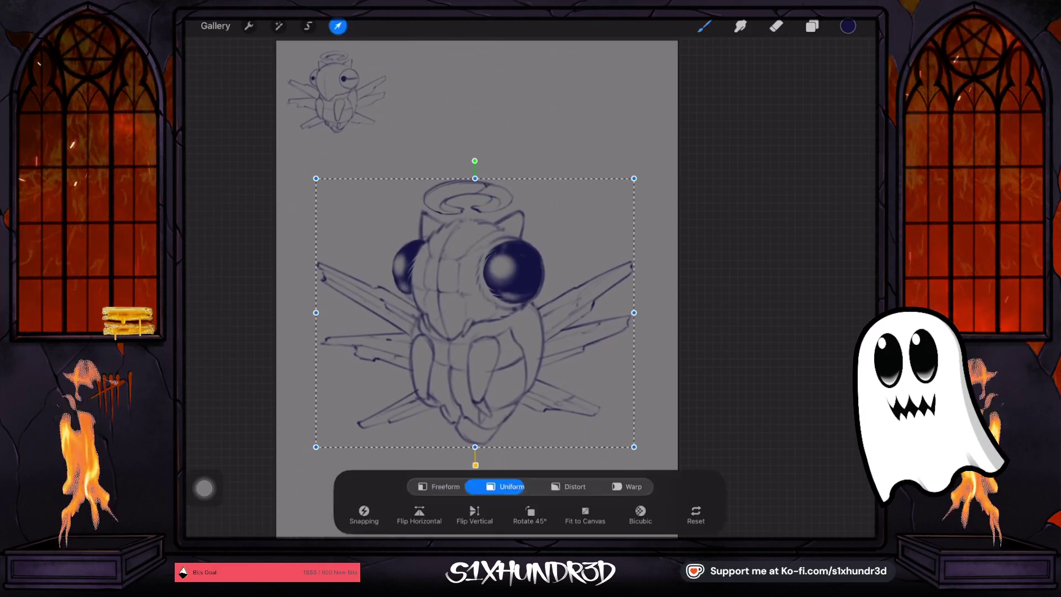
Enlarge the whole sketch and rotate it slightly counterclockwise
left_click_drag(637, 175, 665, 152)
left_click_drag(490, 134, 458, 128)
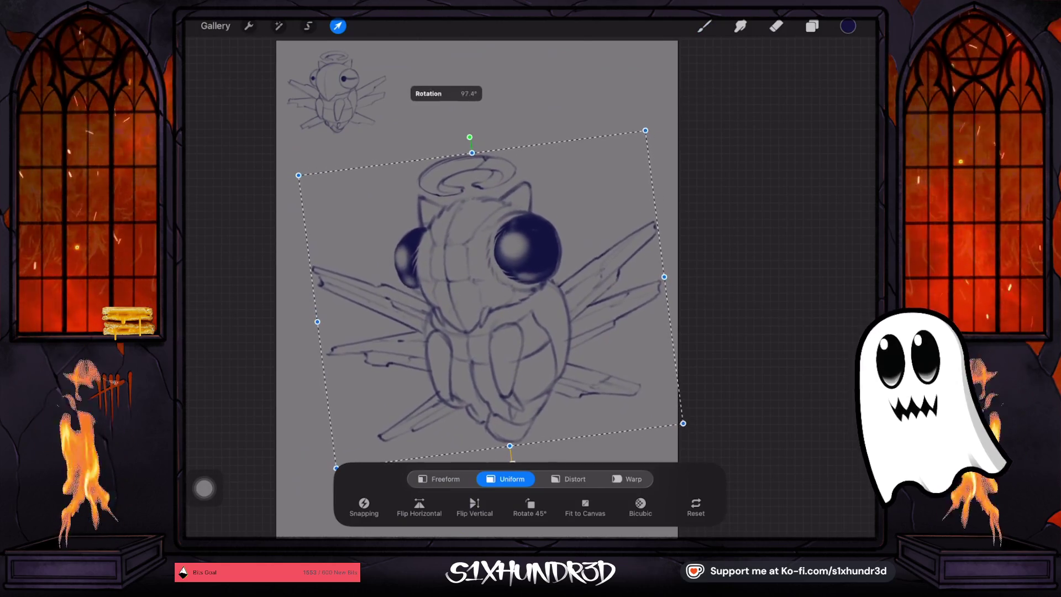
left_click_drag(634, 122, 644, 111)
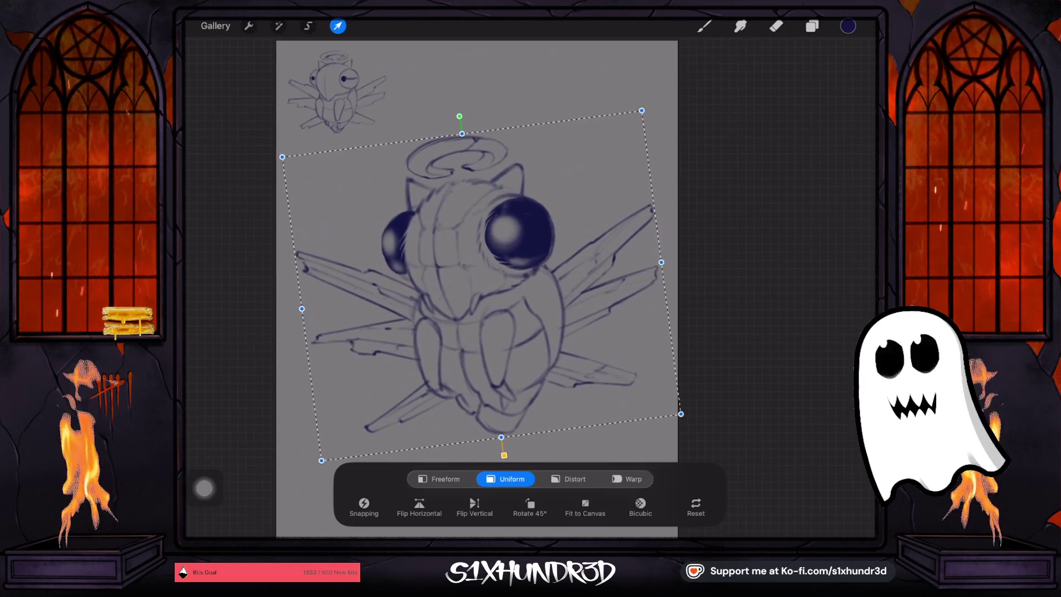
left_click(704, 26)
scroll(480, 287, "up", 1)
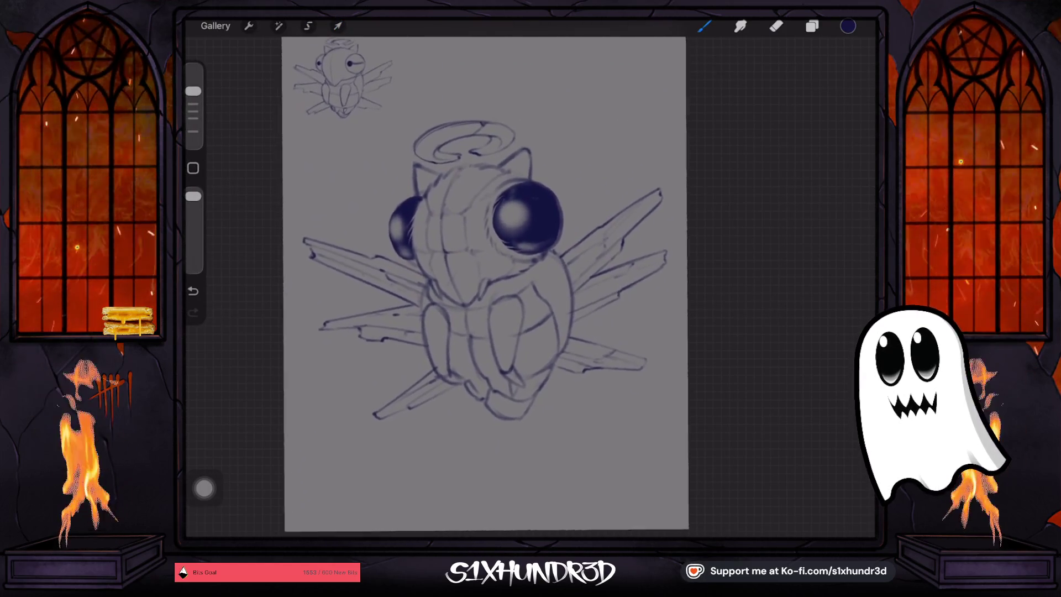
Lasso the left wings, shrink them slightly and nudge them up and left
left_click(308, 26)
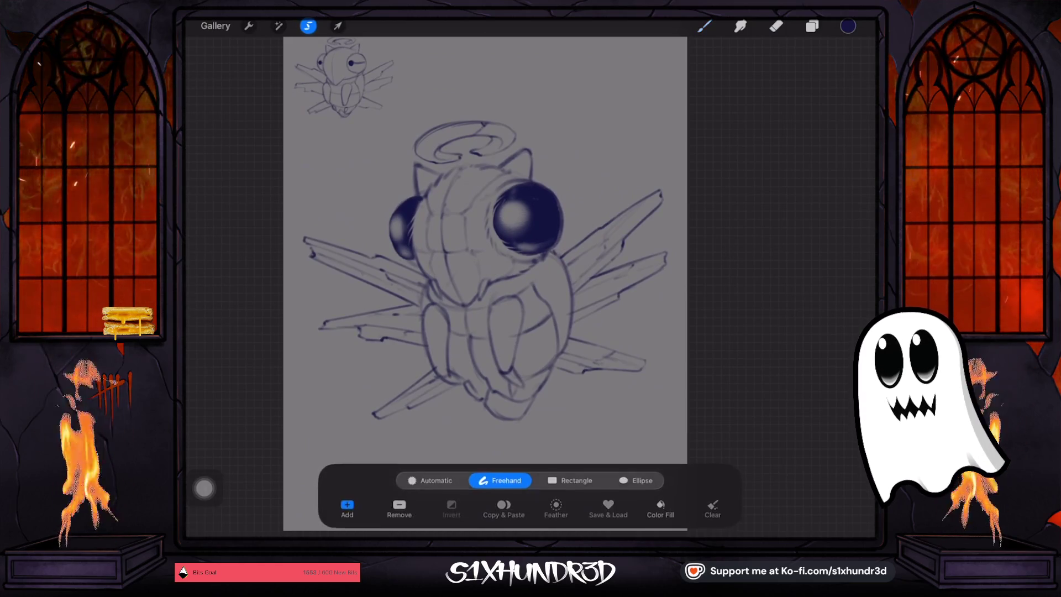
left_click_drag(313, 176, 354, 220)
mouse_move(399, 255)
left_mouse_down()
mouse_move(420, 268)
mouse_move(431, 369)
mouse_move(387, 436)
mouse_move(313, 175)
left_mouse_up()
left_click(337, 26)
left_click_drag(300, 237, 311, 246)
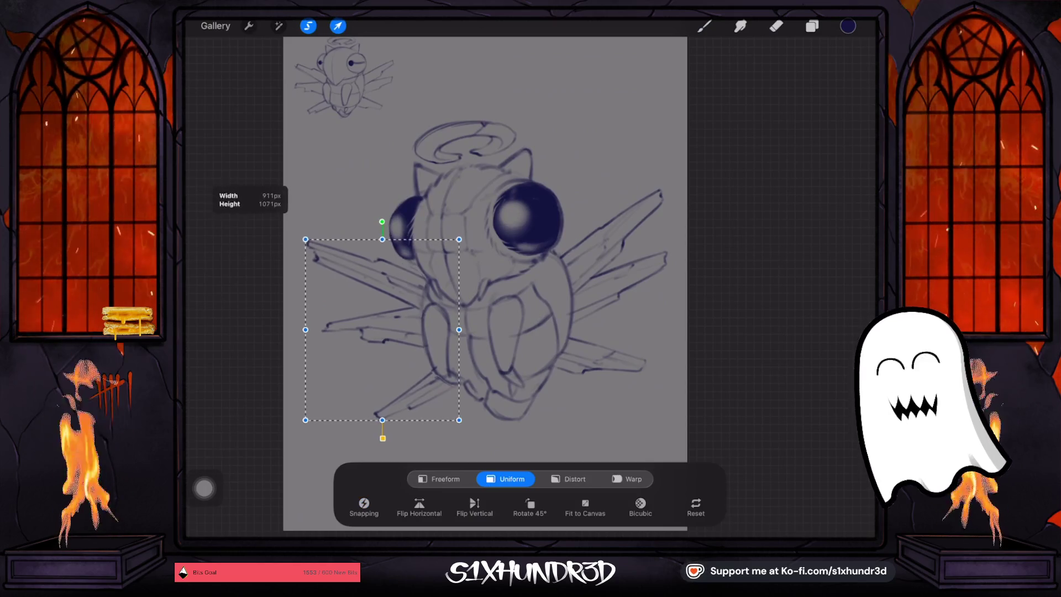
left_click_drag(385, 332, 383, 325)
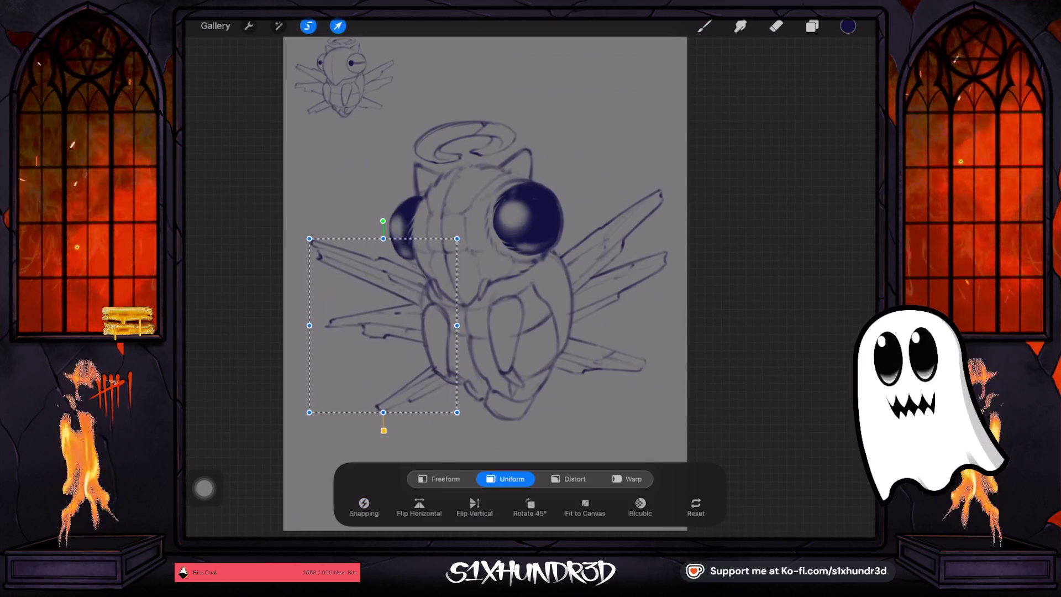
left_click(704, 26)
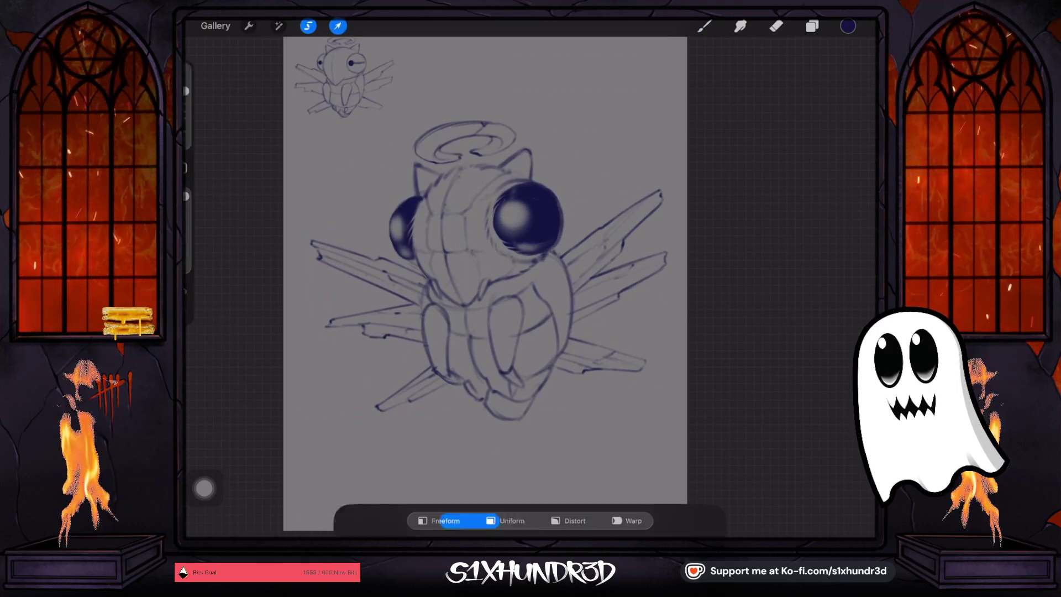
scroll(485, 284, "up", 2)
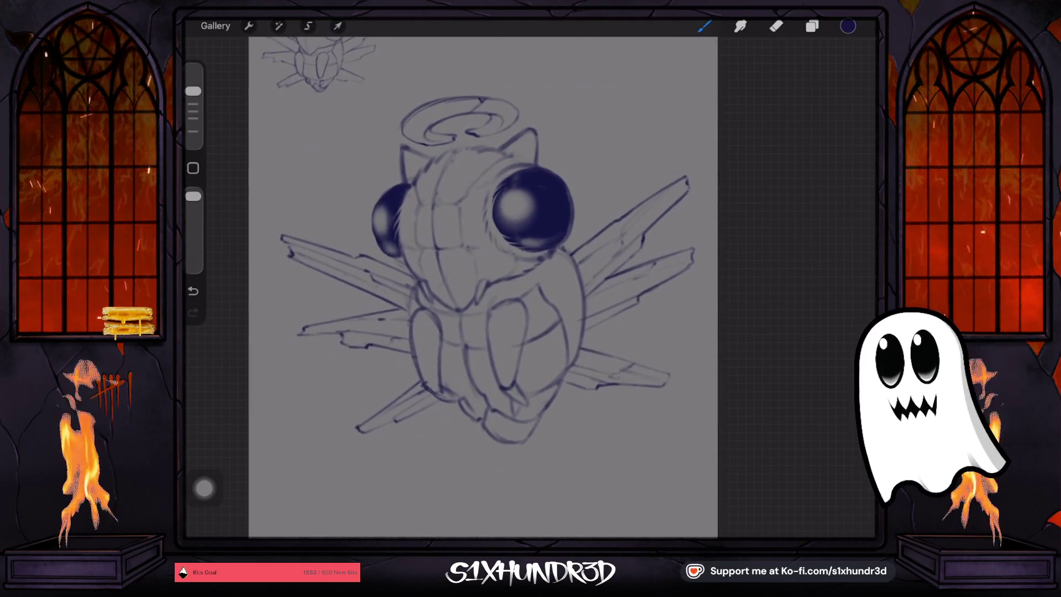
Shift the whole sketch slightly to the right with Transform
left_click(338, 26)
left_click_drag(481, 280, 484, 279)
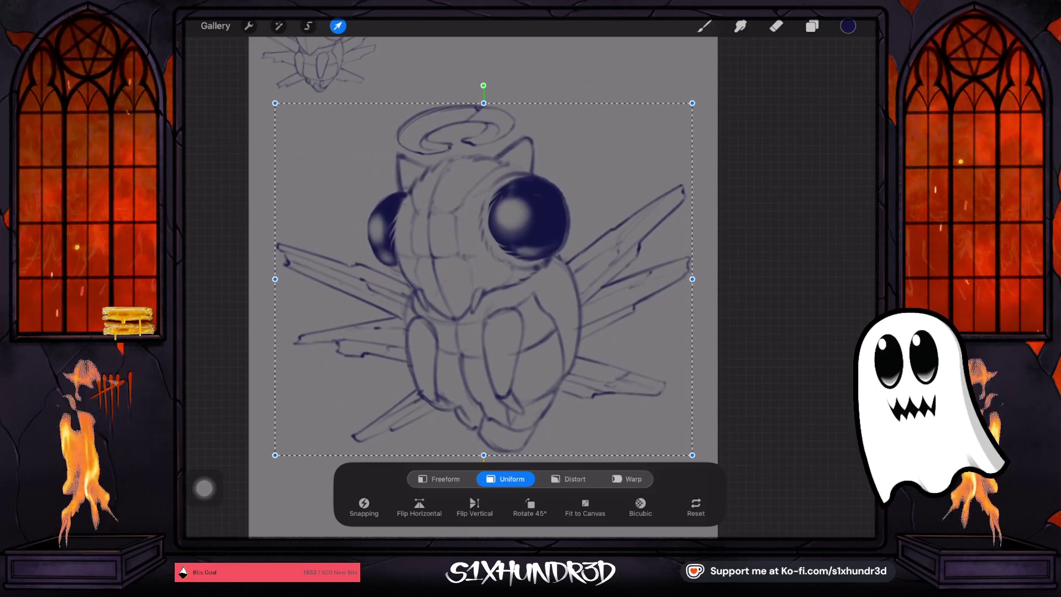
left_click(704, 26)
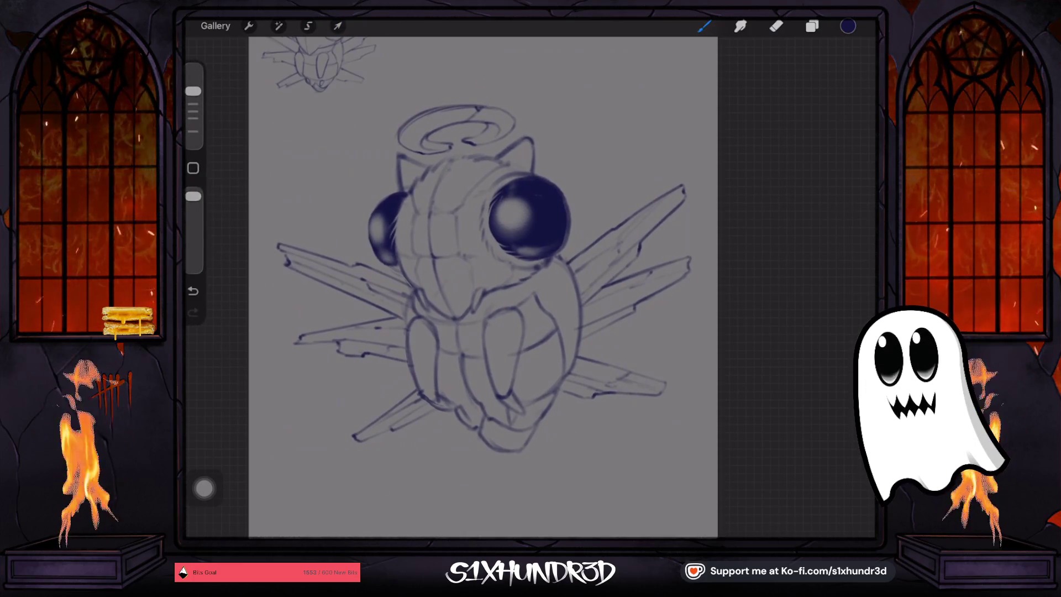
scroll(485, 283, "up", 2)
left_click(847, 25)
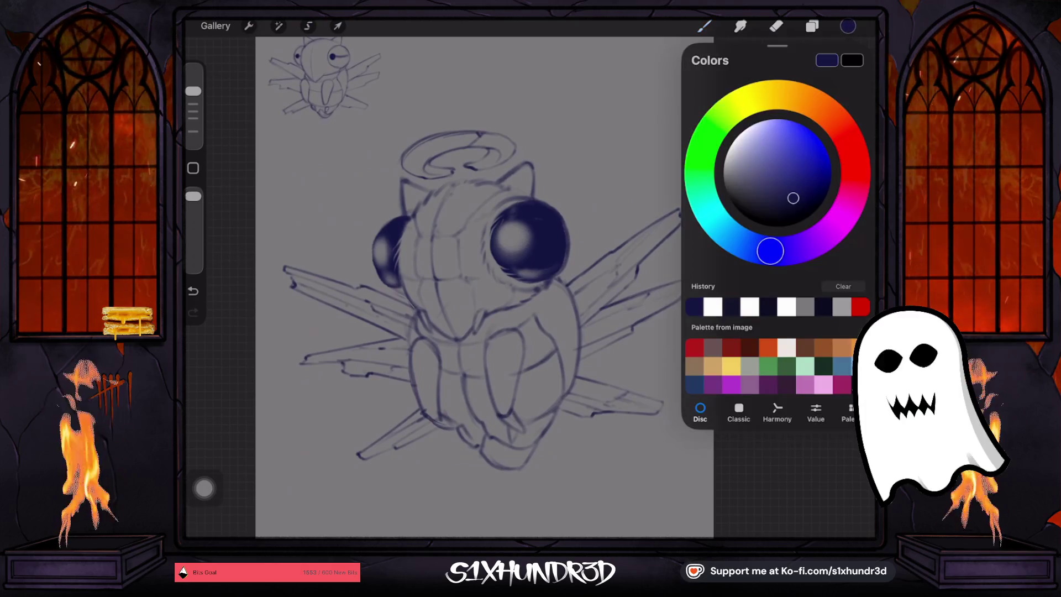
Move Layer 11 between Layer 12 and Layer 9 in the Layers panel
left_click(812, 26)
left_click(852, 128)
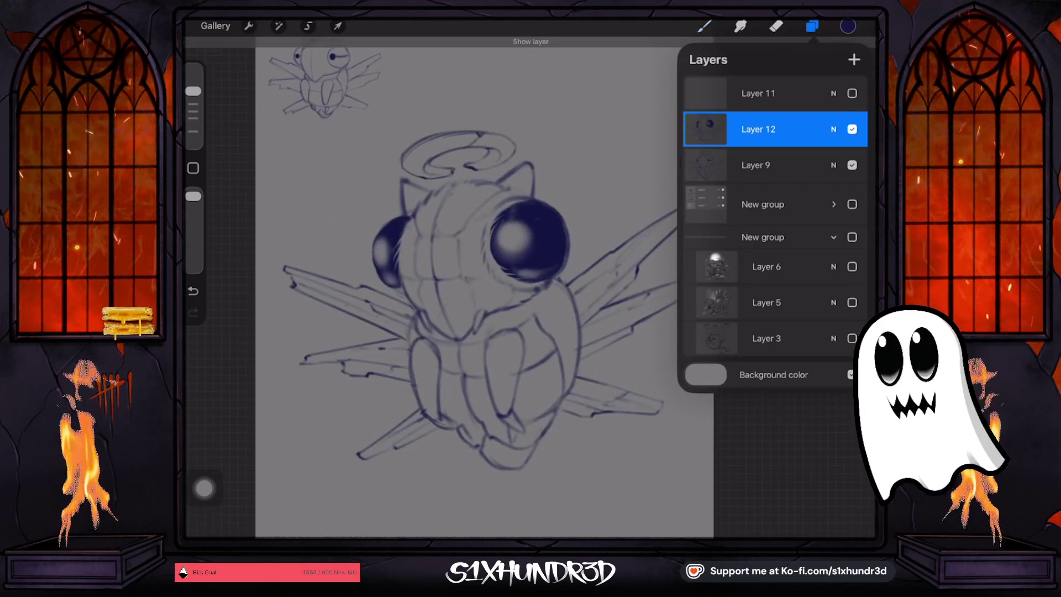
left_click(763, 165)
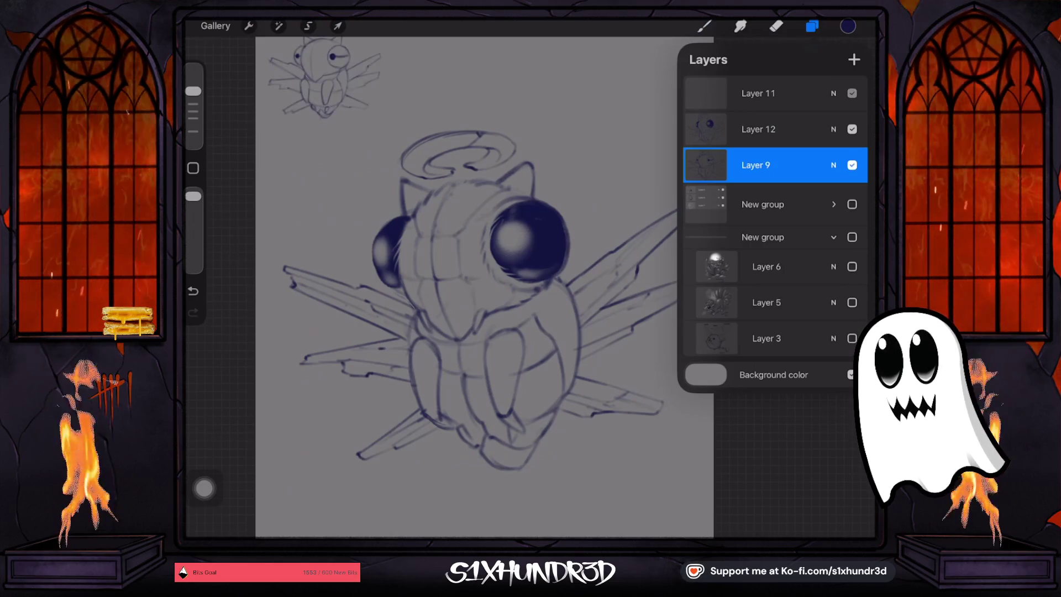
left_click(852, 93)
left_click(852, 93)
left_click(762, 93)
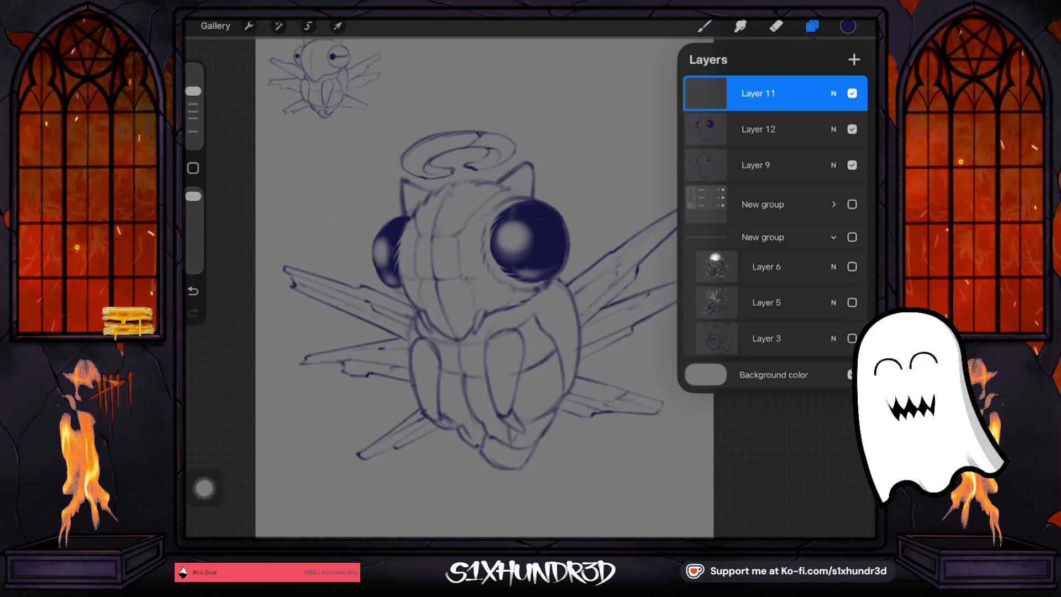
left_click_drag(774, 93, 804, 128)
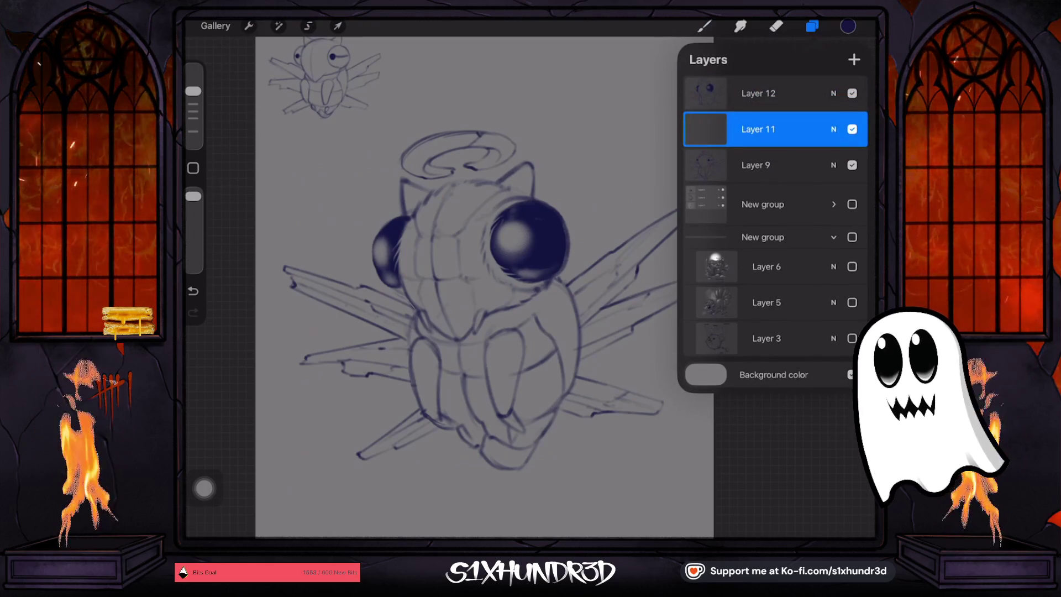
Choose the Textured Coloring Tool brush at about 4% size and undo a stray stroke
left_click(704, 26)
scroll(747, 304, "down", 10)
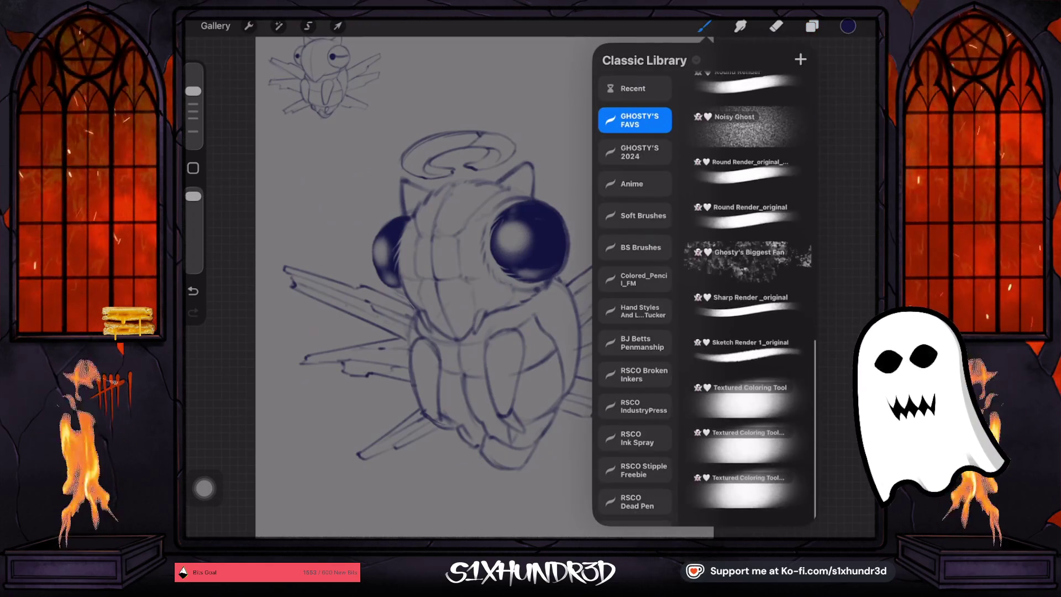
left_click(747, 410)
left_click_drag(193, 123, 193, 119)
key("ctrl+z")
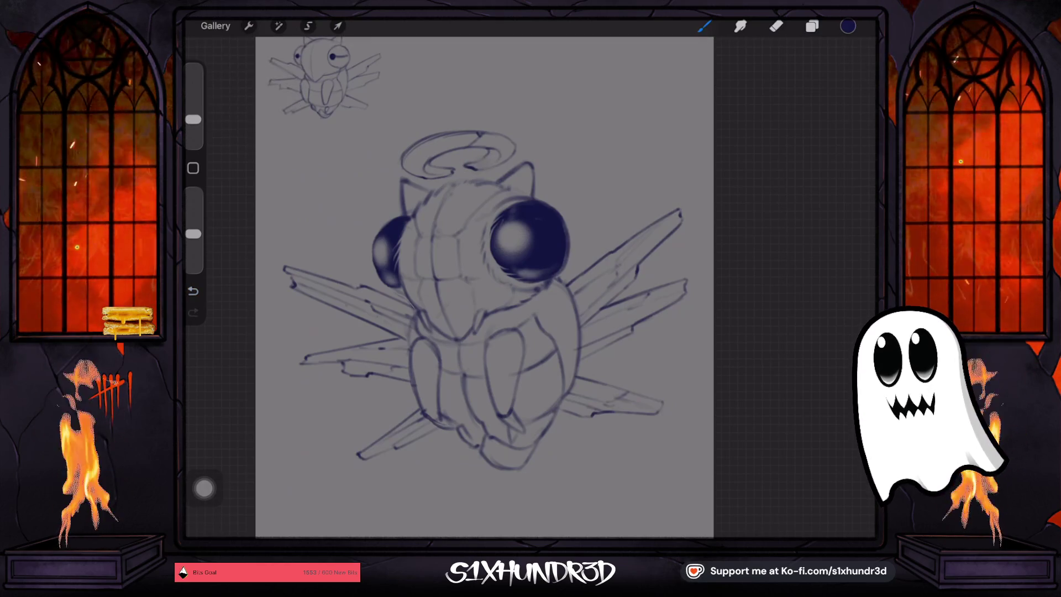
Restroke the halo's inner edge and right ear, then shade the body's right side and right leg
left_click_drag(491, 152, 426, 170)
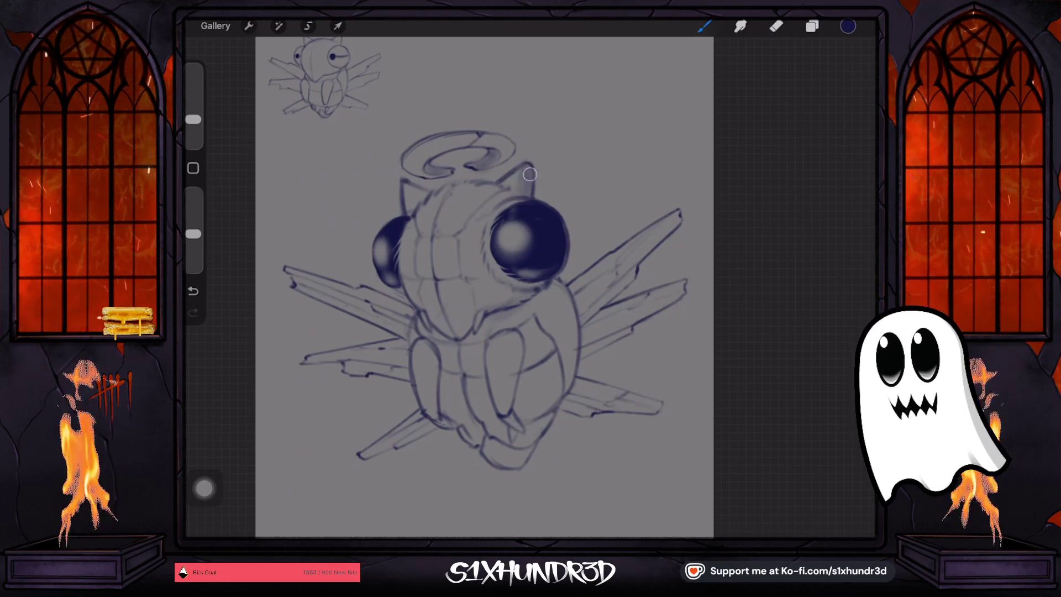
left_click_drag(531, 166, 534, 195)
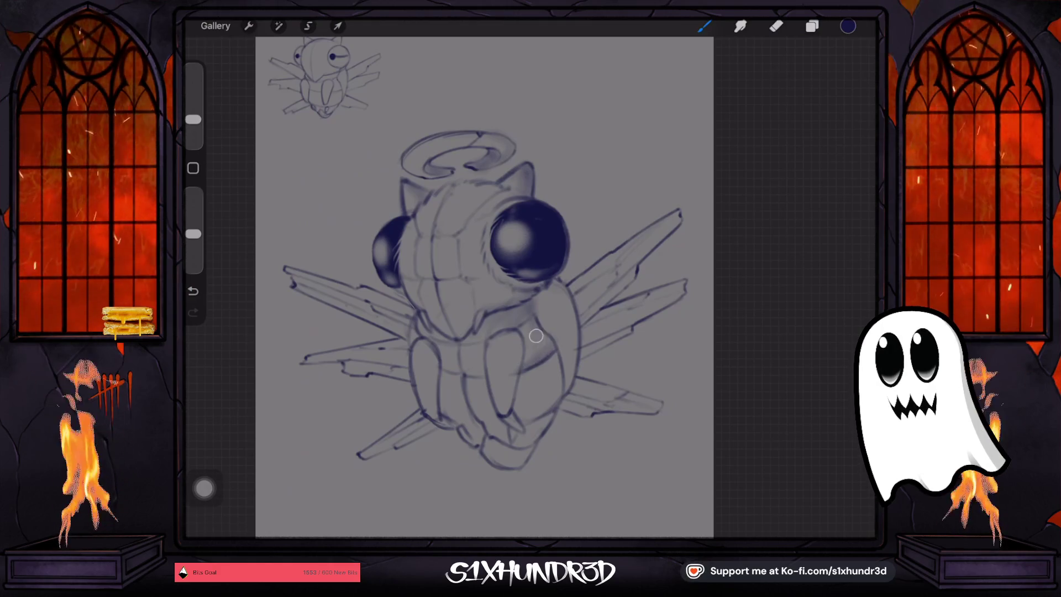
mouse_move(556, 359)
left_mouse_down()
mouse_move(553, 410)
mouse_move(507, 448)
mouse_move(516, 467)
left_mouse_up()
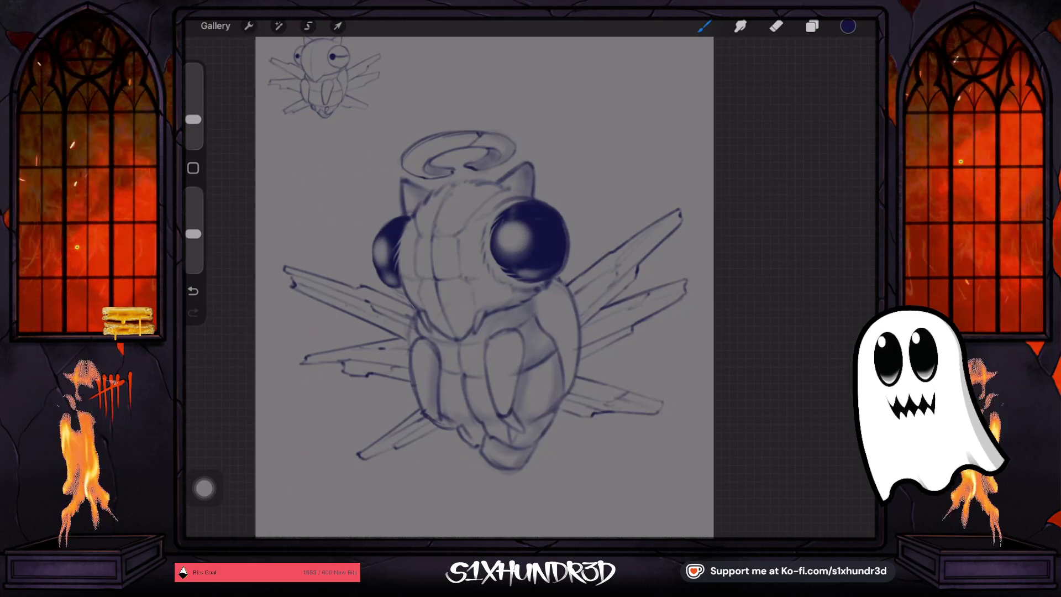
left_click_drag(508, 400, 517, 367)
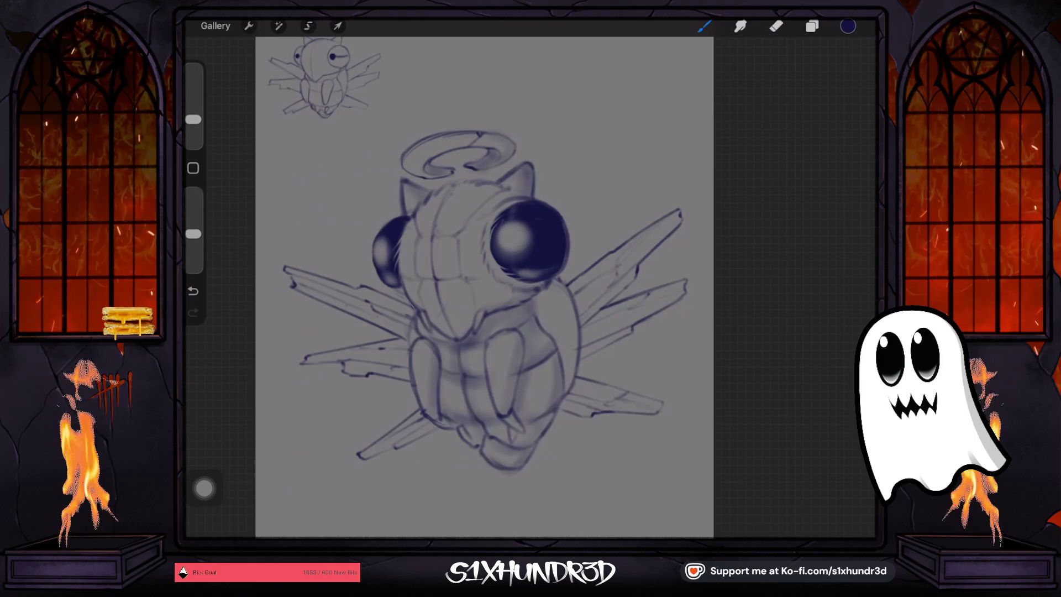
left_click_drag(193, 119, 192, 125)
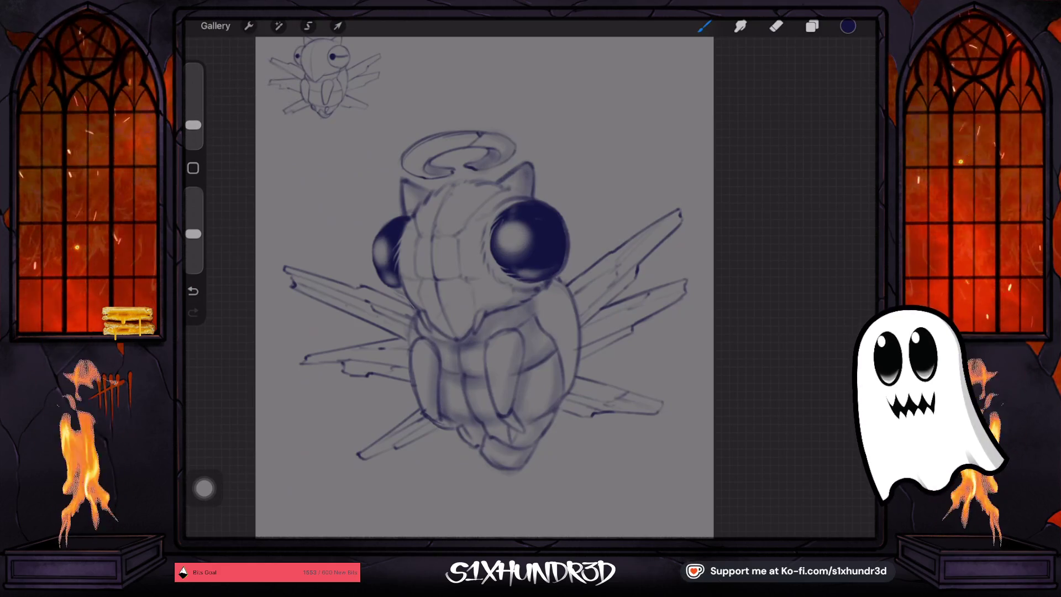
left_click_drag(193, 125, 193, 115)
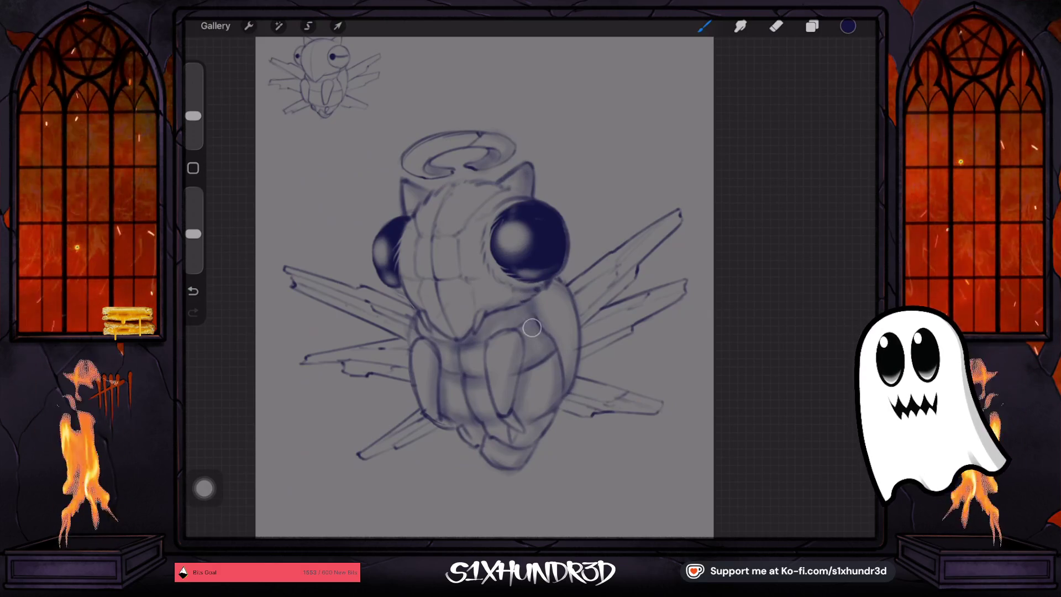
left_click_drag(193, 116, 192, 120)
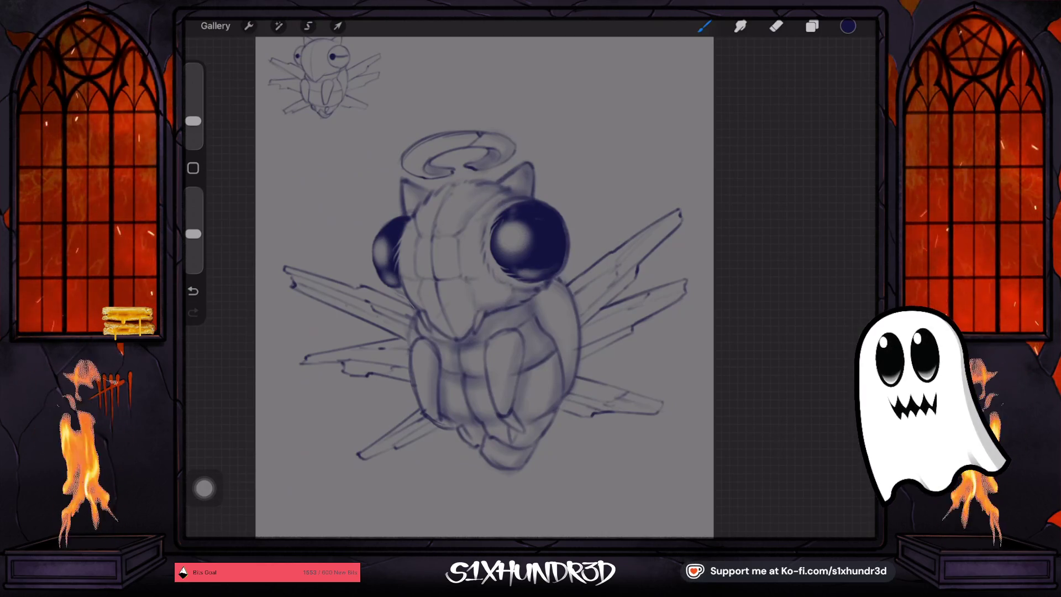
left_click_drag(193, 120, 193, 125)
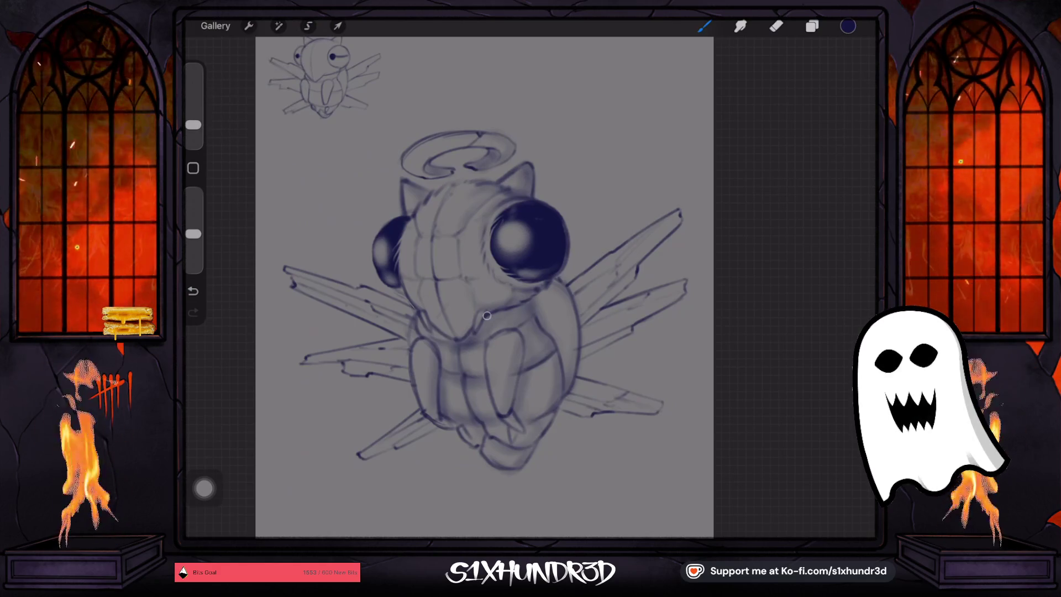
scroll(326, 78, "up", 5)
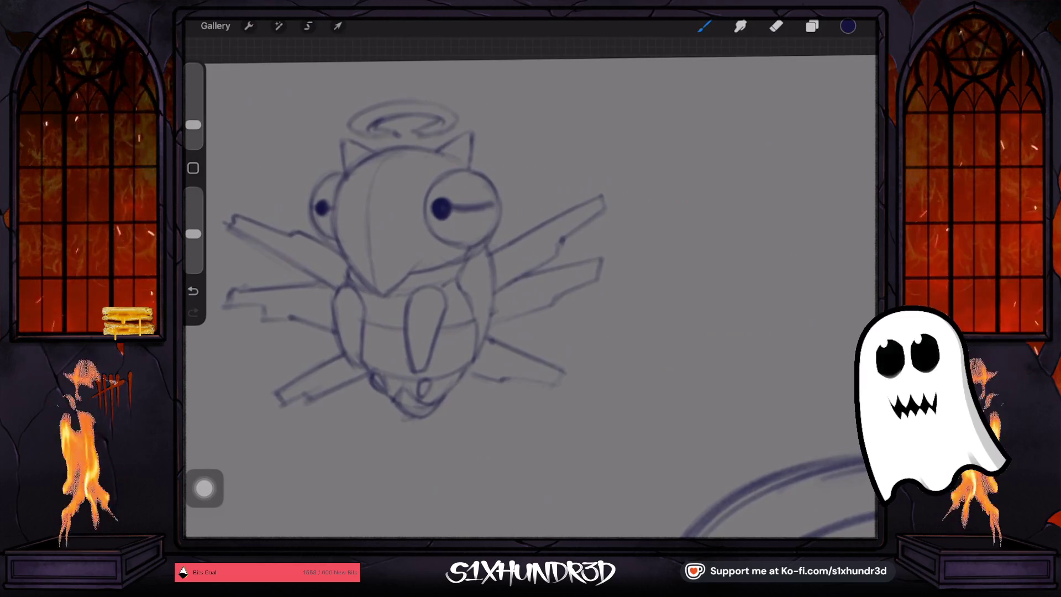
scroll(430, 249, "down", 2)
scroll(553, 287, "down", 5)
scroll(553, 287, "down", 3)
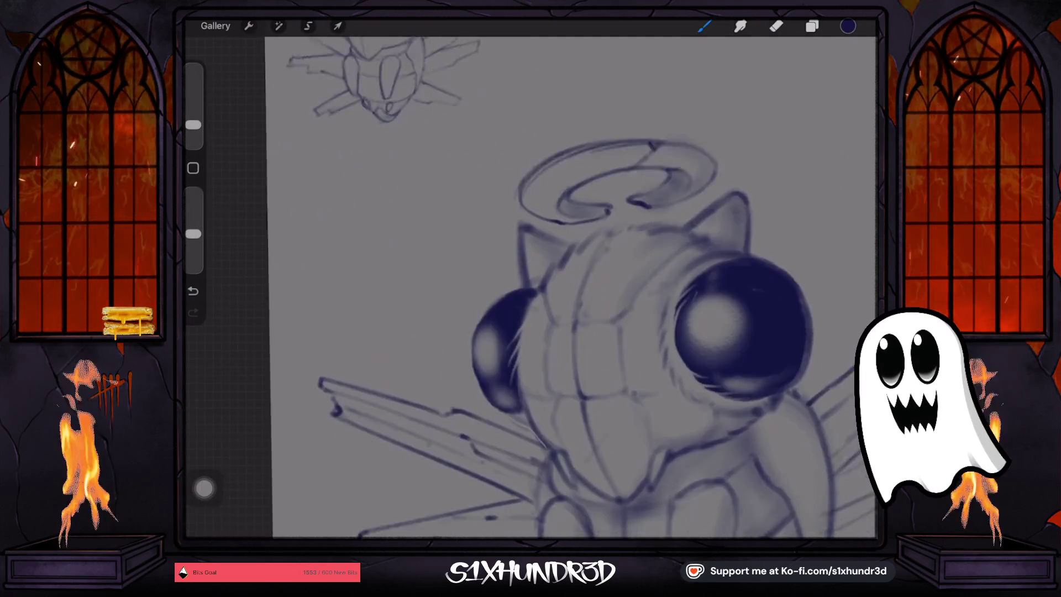
scroll(552, 288, "down", 2)
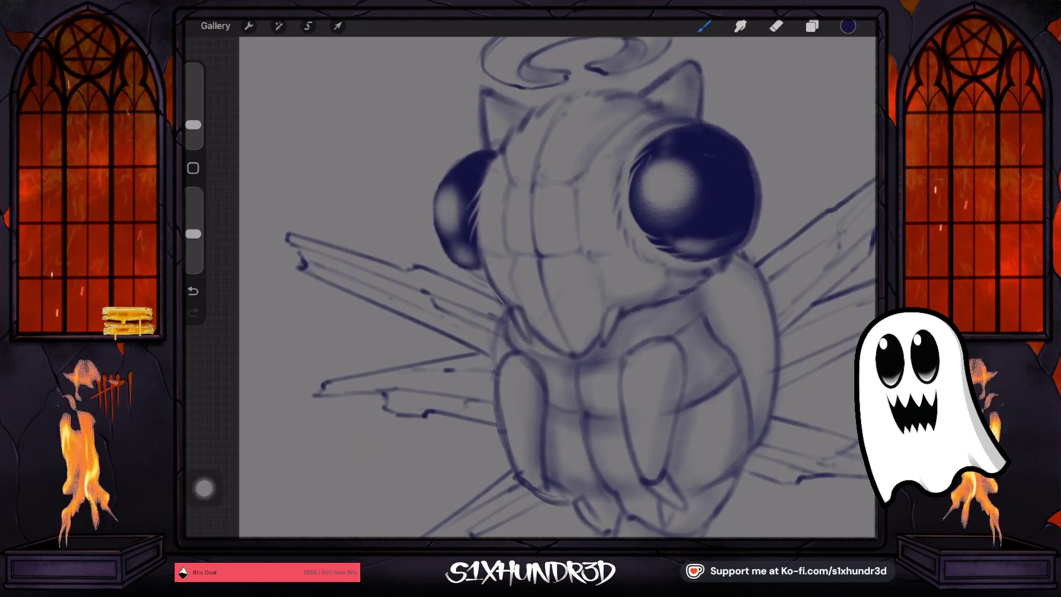
scroll(596, 317, "down", 2)
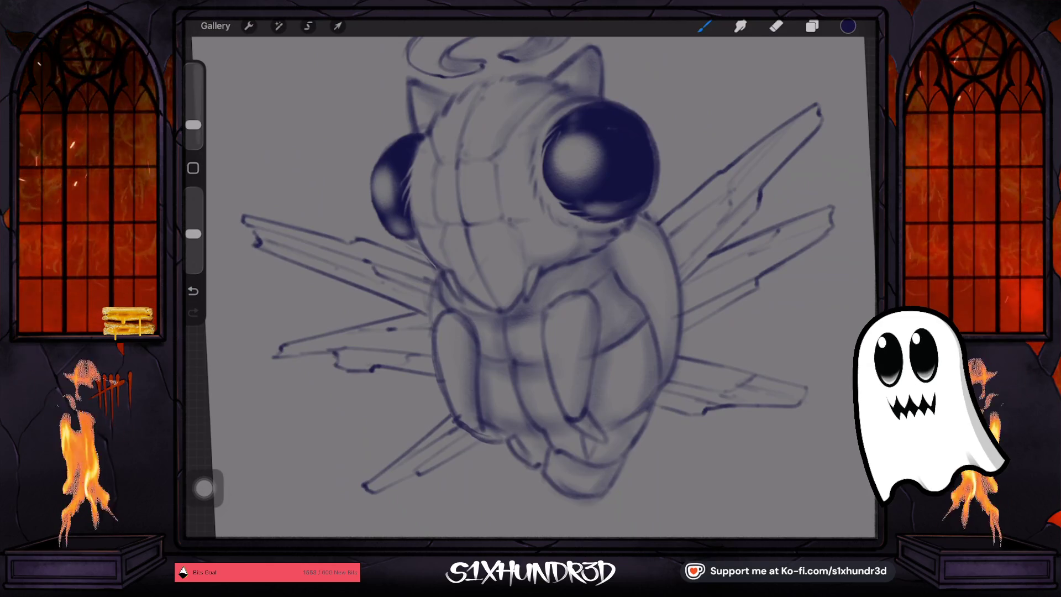
scroll(447, 282, "down", 3)
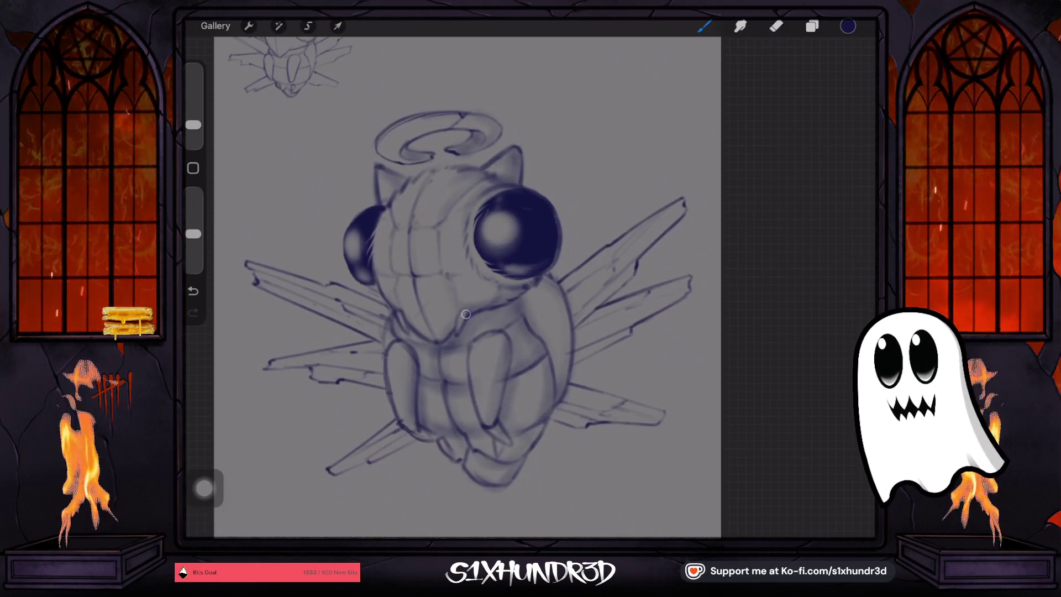
Shade inside the upper-right wing and darken the lower-left spike line
left_click_drag(192, 125, 193, 115)
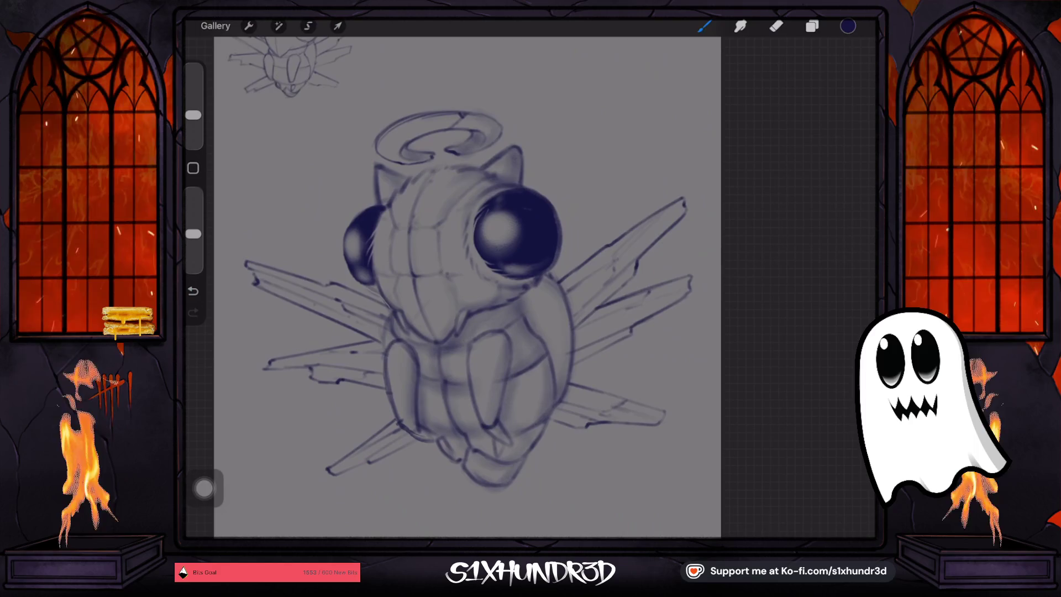
mouse_move(579, 314)
left_mouse_down()
mouse_move(636, 260)
mouse_move(608, 246)
mouse_move(669, 215)
left_mouse_up()
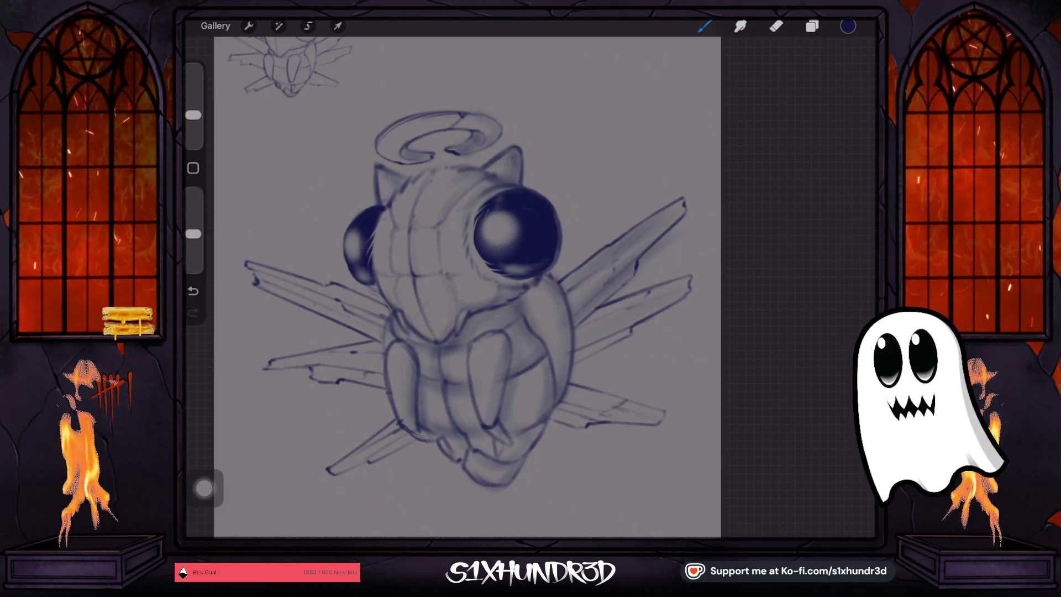
left_click_drag(616, 419, 663, 370)
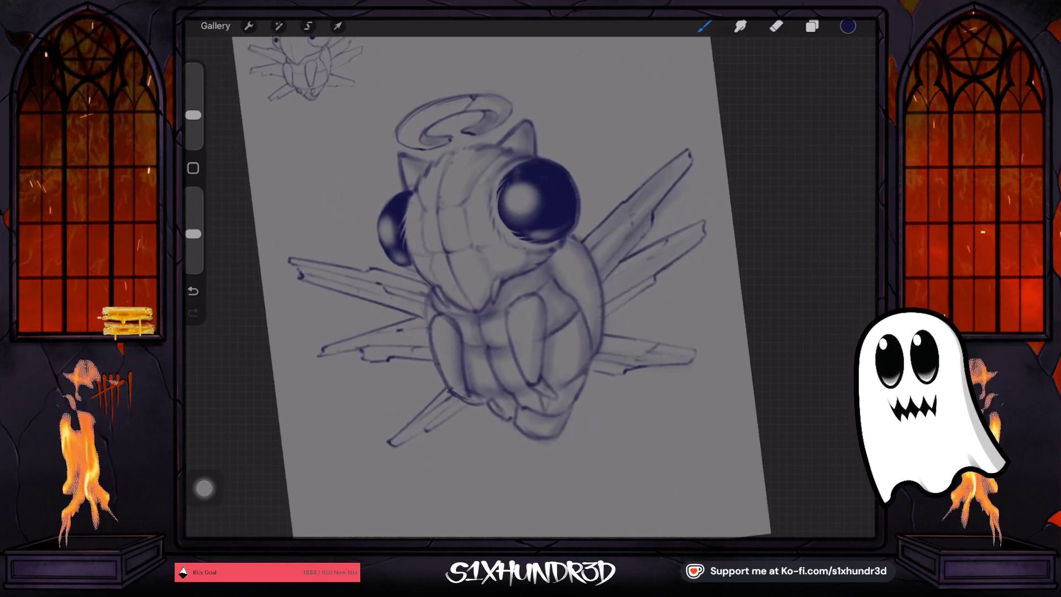
scroll(454, 470, "up", 3)
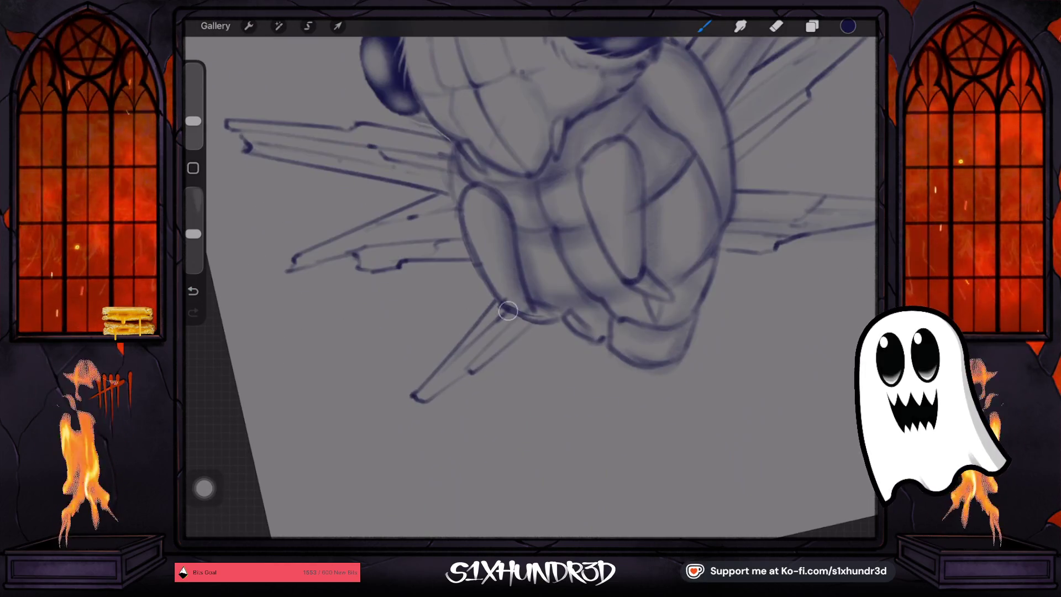
left_click_drag(508, 310, 438, 374)
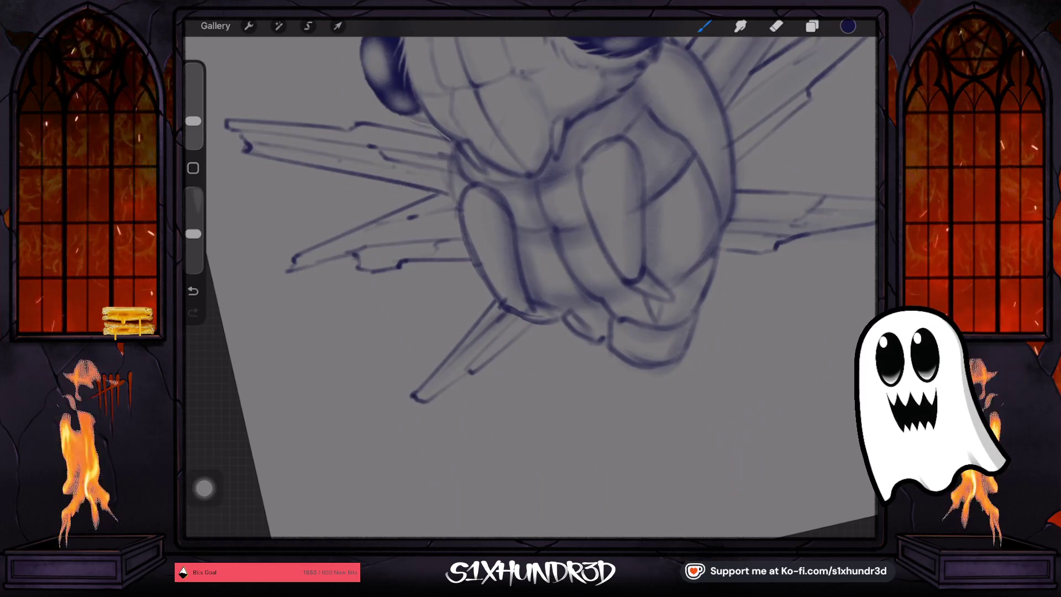
left_click_drag(193, 121, 192, 128)
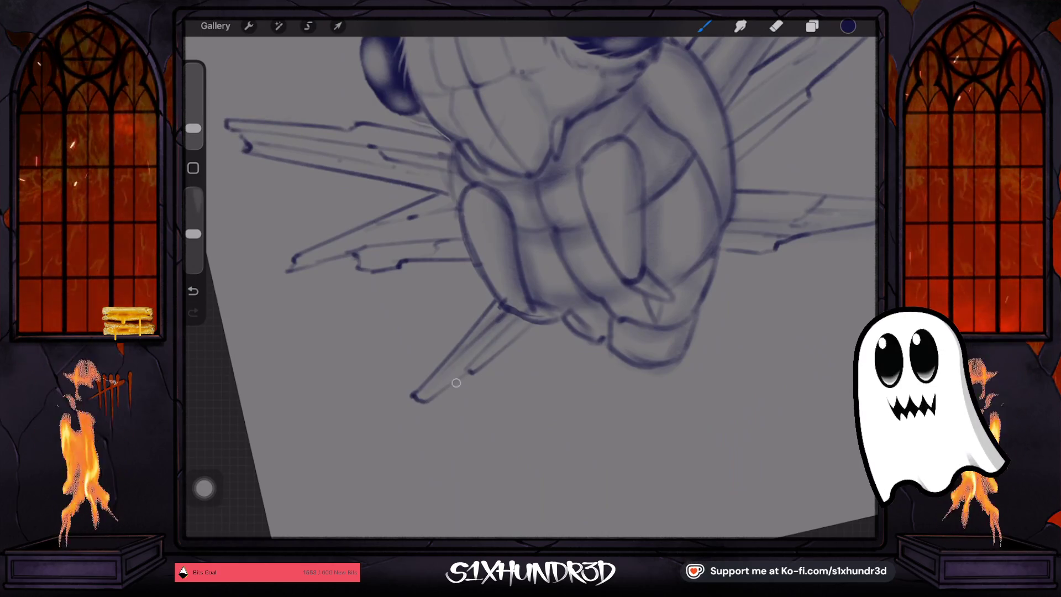
left_click_drag(193, 128, 193, 123)
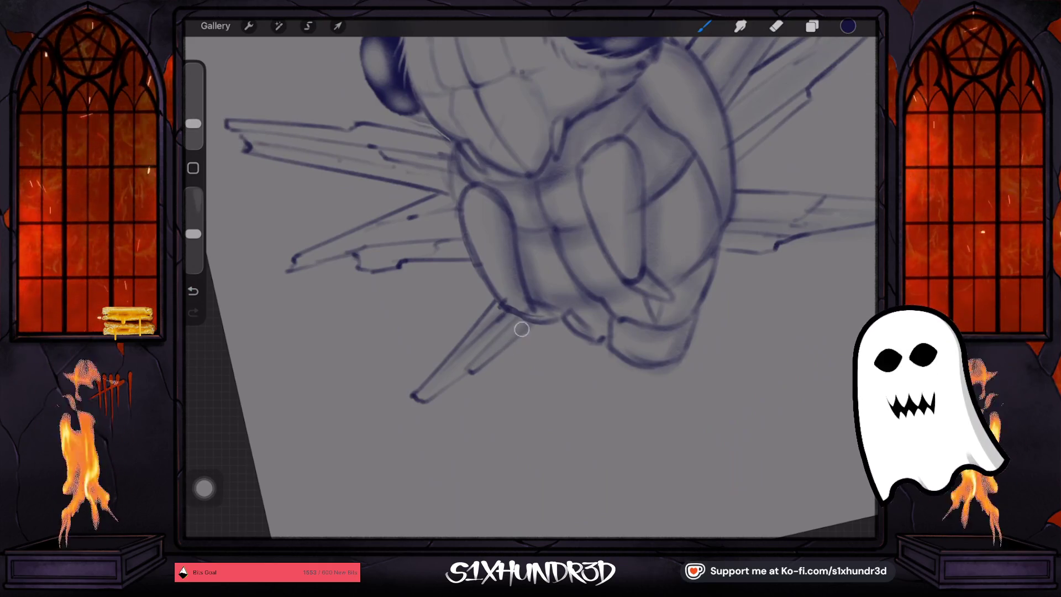
Darken the leg's finger and spike lines, including the upper and lower left spike
mouse_move(532, 319)
left_mouse_down()
mouse_move(503, 299)
mouse_move(523, 311)
left_mouse_up()
left_click_drag(489, 358, 459, 409)
left_click_drag(500, 312, 476, 381)
left_click_drag(458, 368, 420, 425)
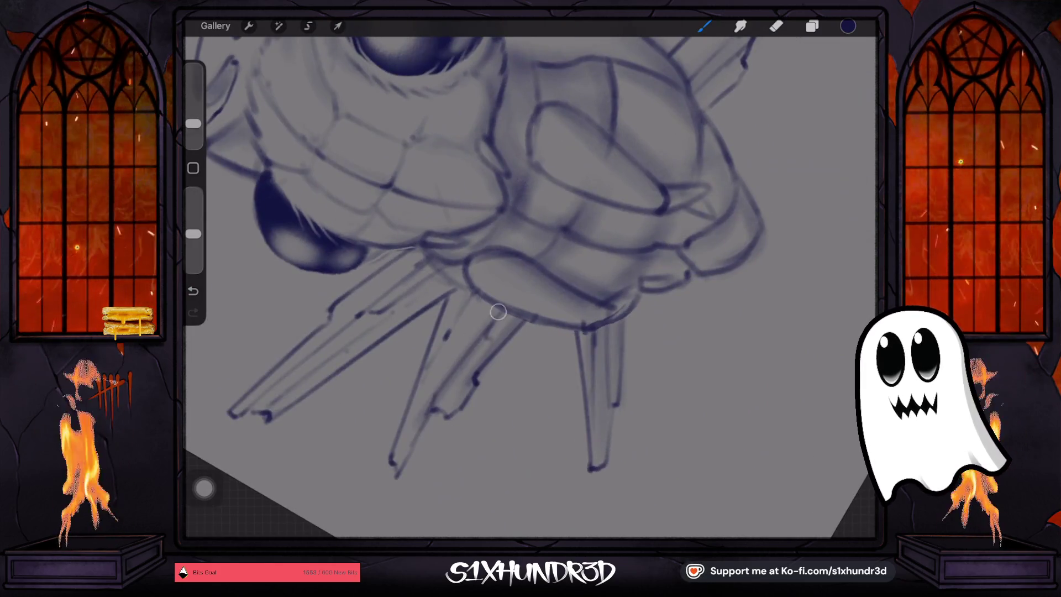
mouse_move(480, 282)
left_mouse_down()
mouse_move(429, 349)
mouse_move(458, 340)
left_mouse_up()
left_click_drag(443, 429, 482, 443)
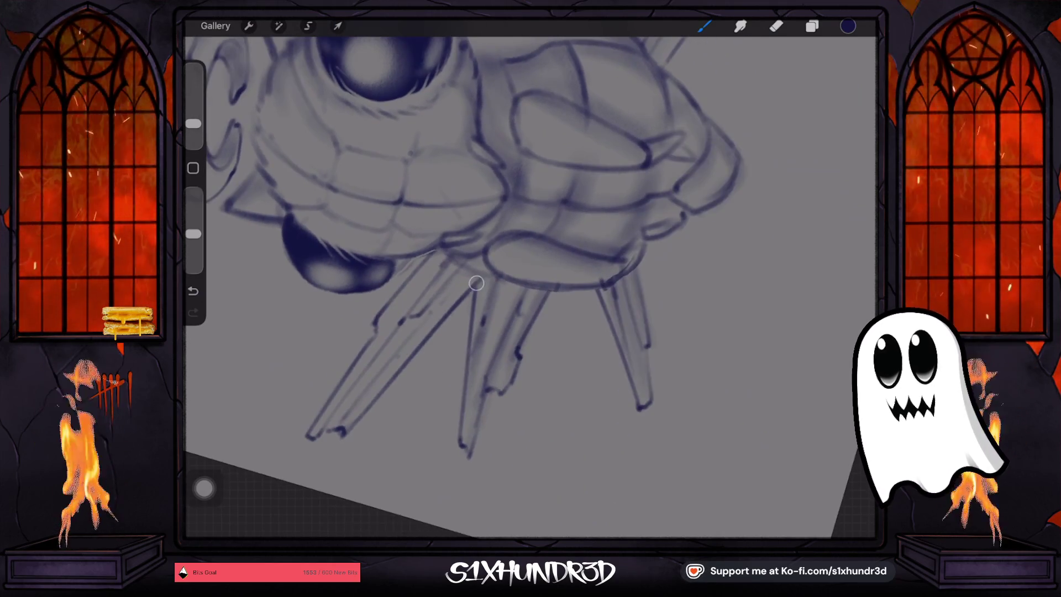
left_click_drag(375, 390, 338, 432)
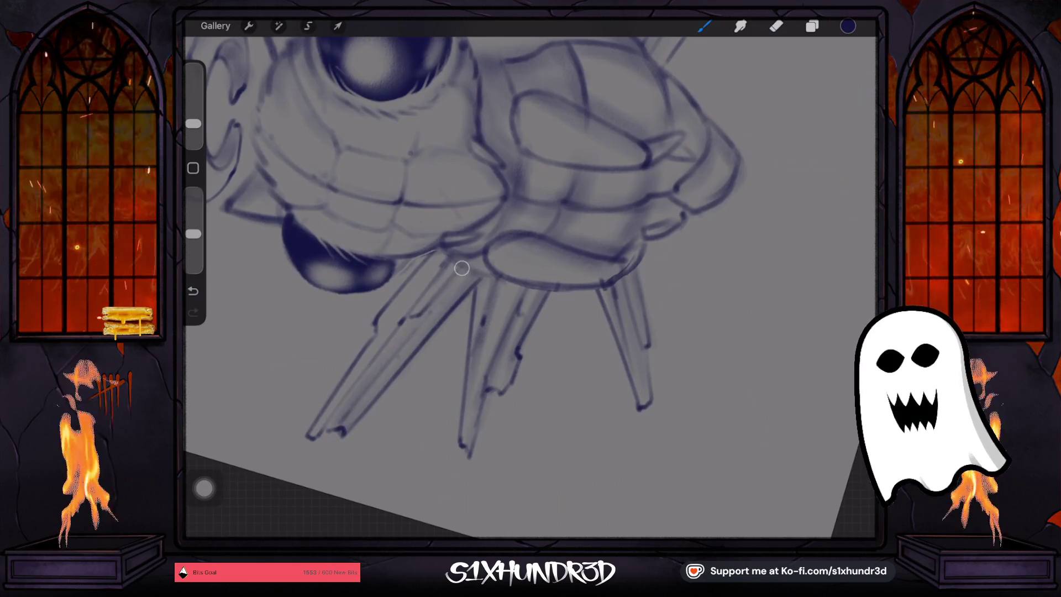
left_click_drag(446, 253, 403, 316)
left_click_drag(445, 245, 384, 322)
Zoom out to view the whole owl and set white as the active colour
scroll(530, 276, "down", 5)
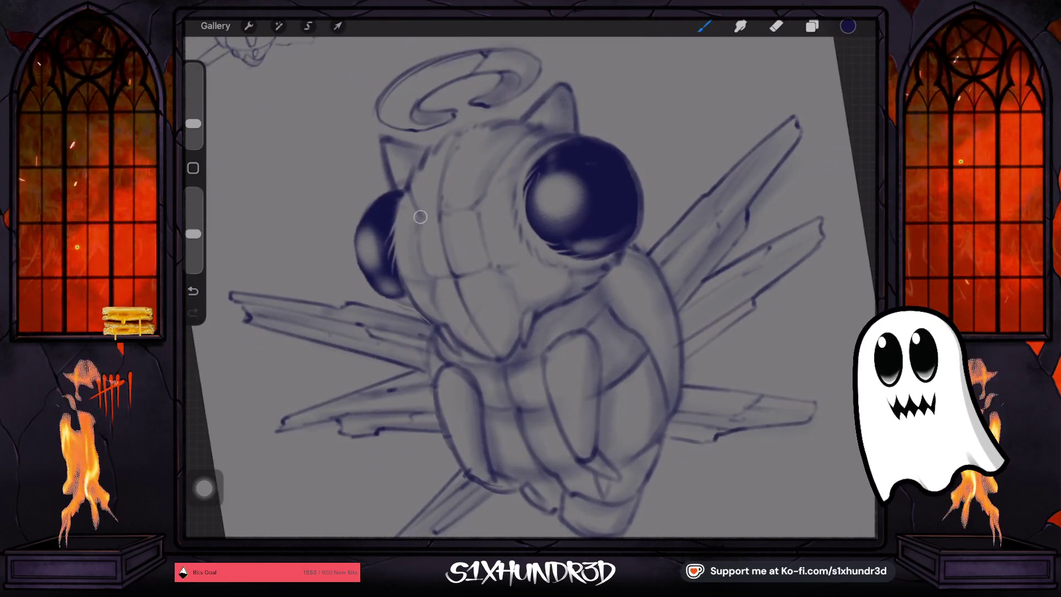
scroll(525, 287, "down", 1)
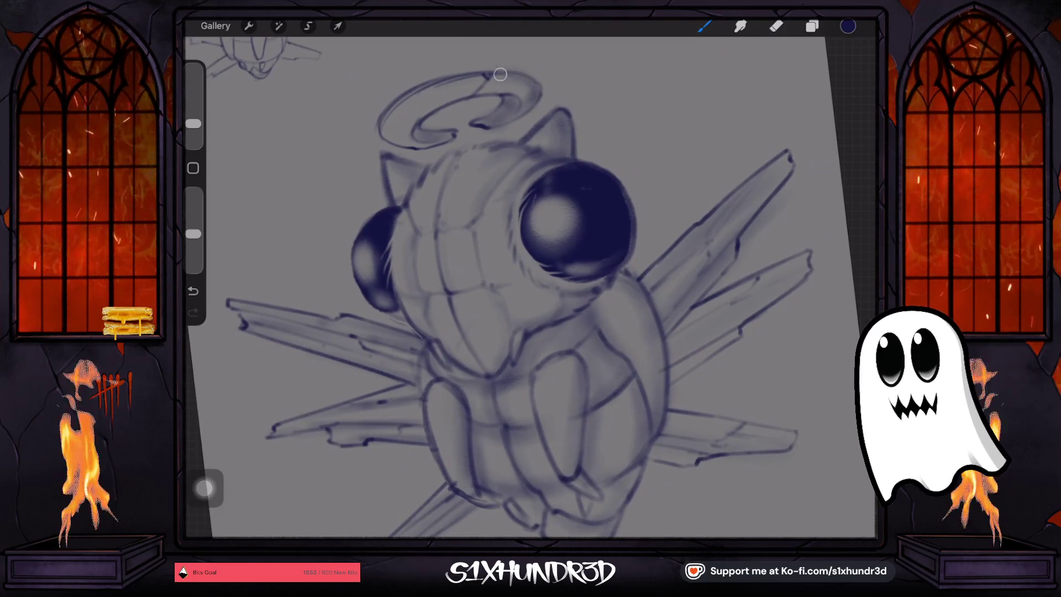
scroll(525, 221, "down", 3)
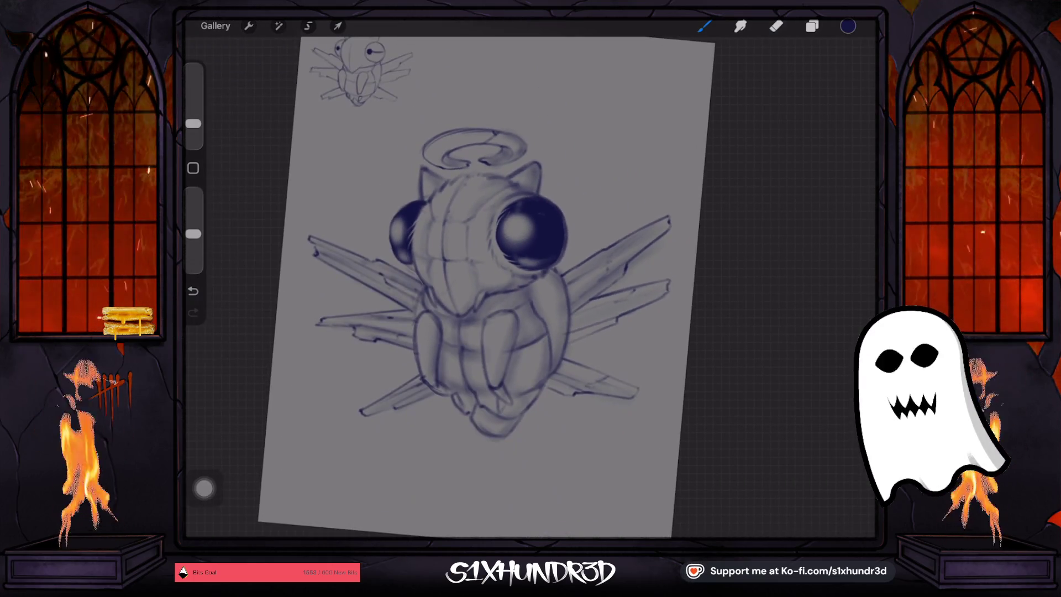
scroll(486, 288, "up", 1)
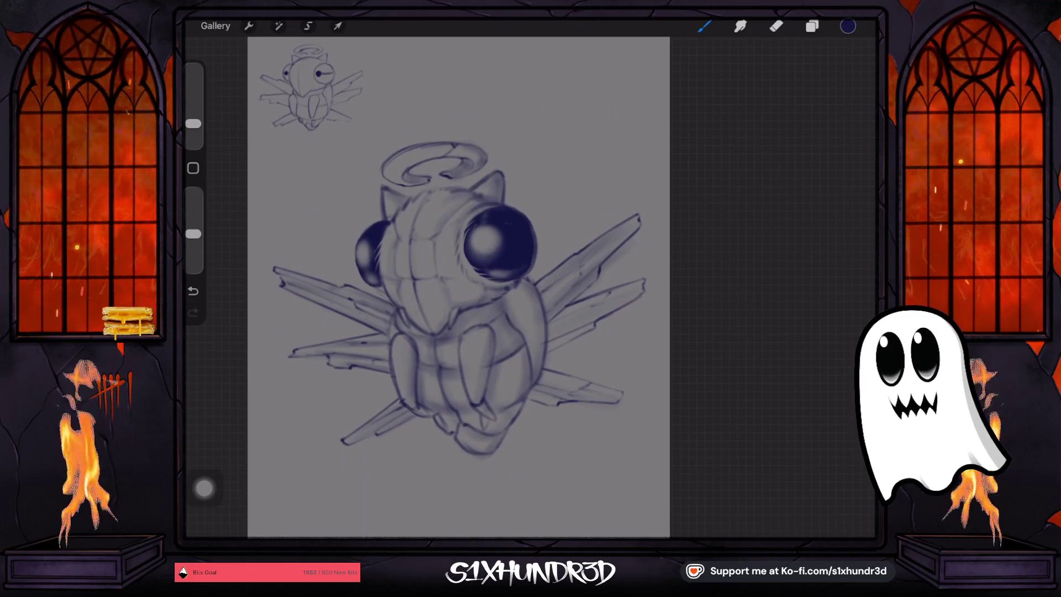
left_click(848, 26)
Choose white, add a new layer above Layer 9, and enlarge the brush
left_click(735, 144)
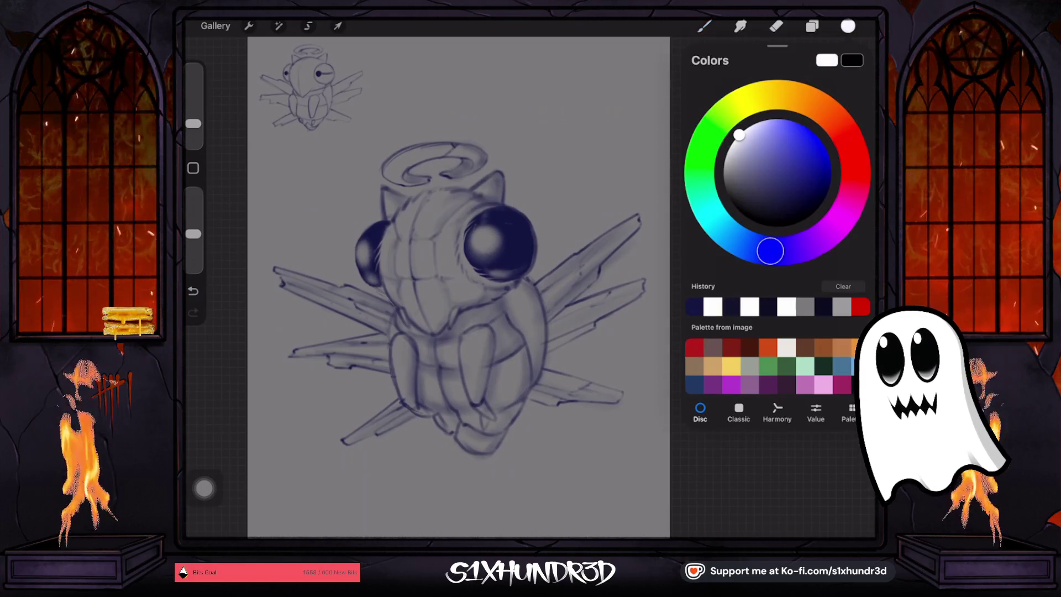
left_click(812, 26)
left_click(757, 164)
left_click(854, 59)
mouse_move(193, 123)
left_mouse_down()
mouse_move(192, 110)
mouse_move(193, 120)
left_mouse_up()
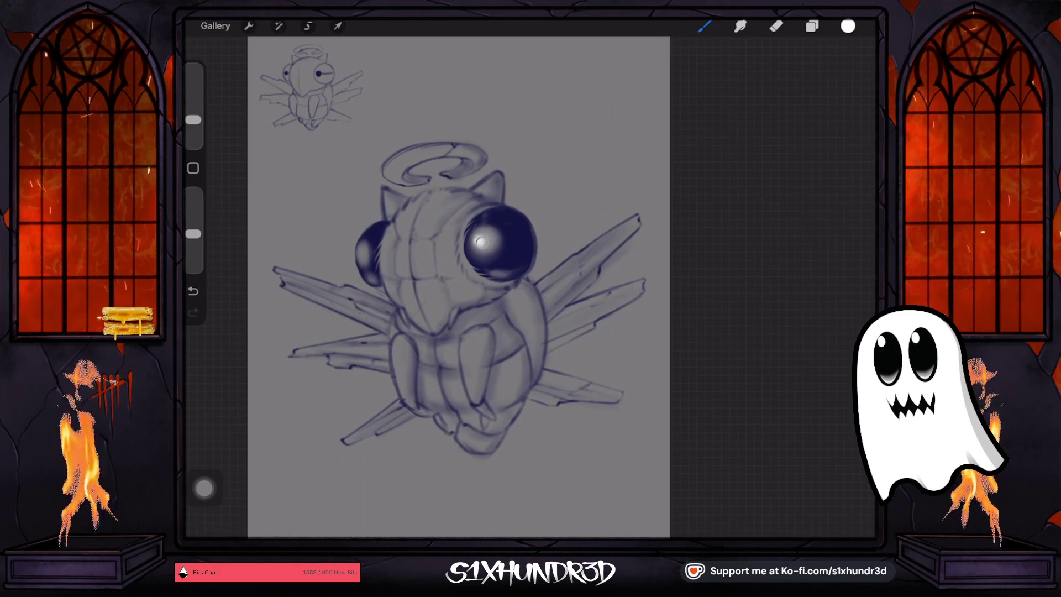
Paint white highlights on the right eye glint, face, halo and leg
left_click(478, 238)
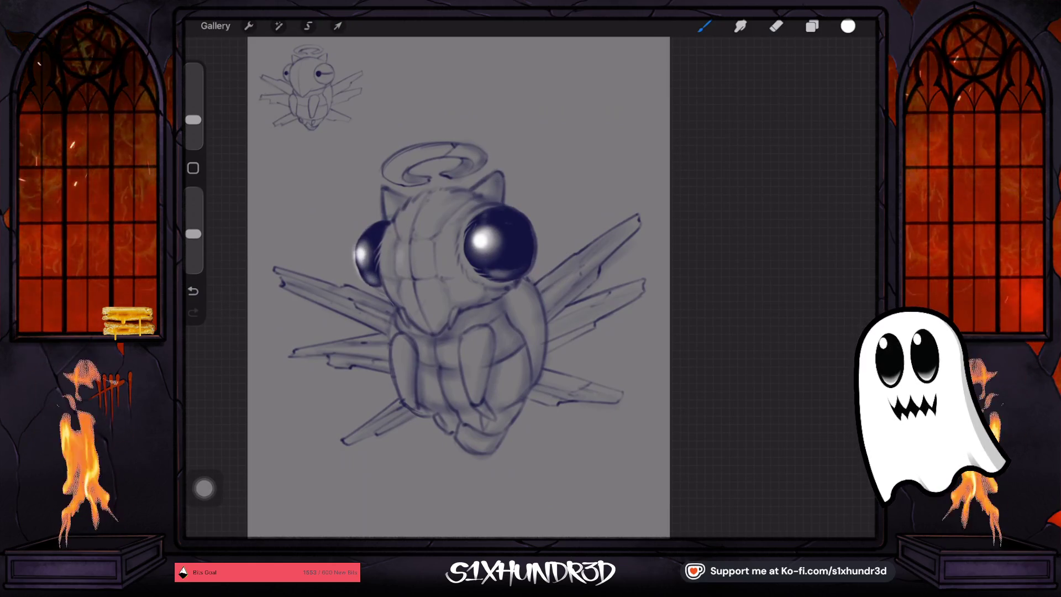
left_click_drag(193, 119, 193, 122)
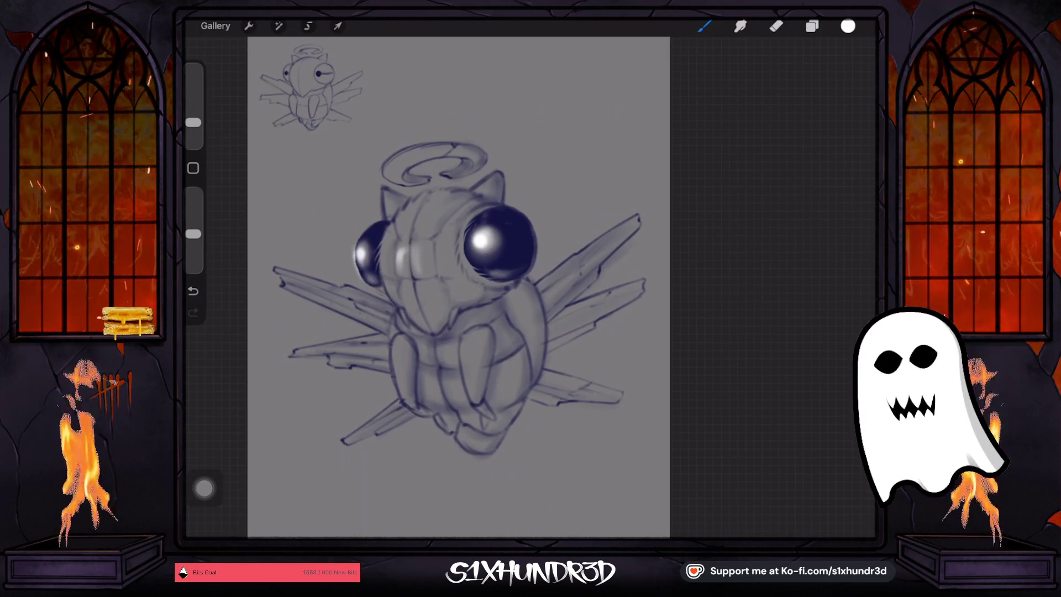
left_click_drag(193, 122, 193, 117)
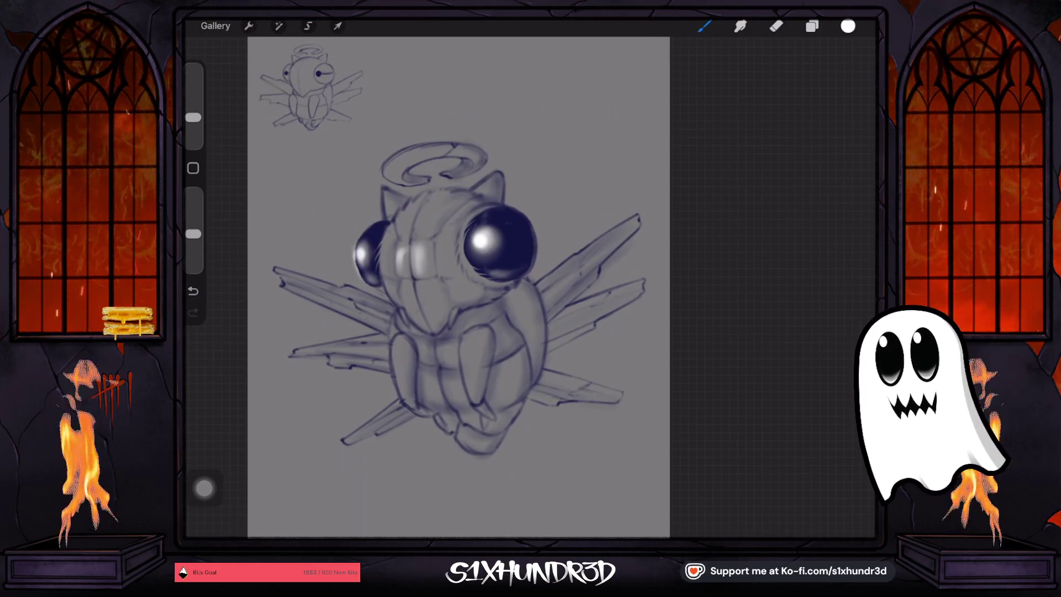
left_click_drag(408, 276, 418, 323)
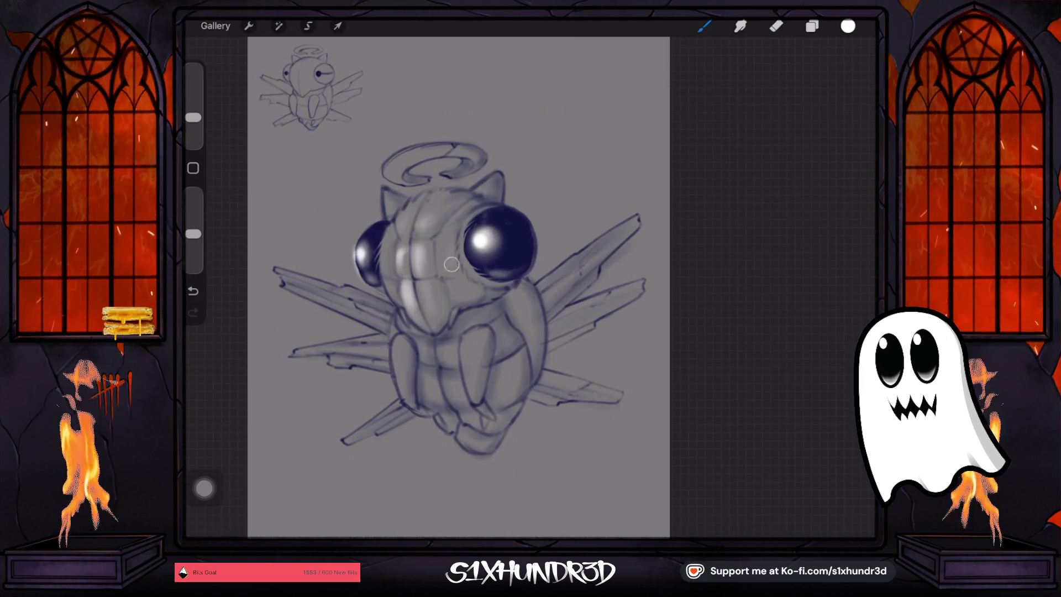
left_click_drag(433, 146, 400, 164)
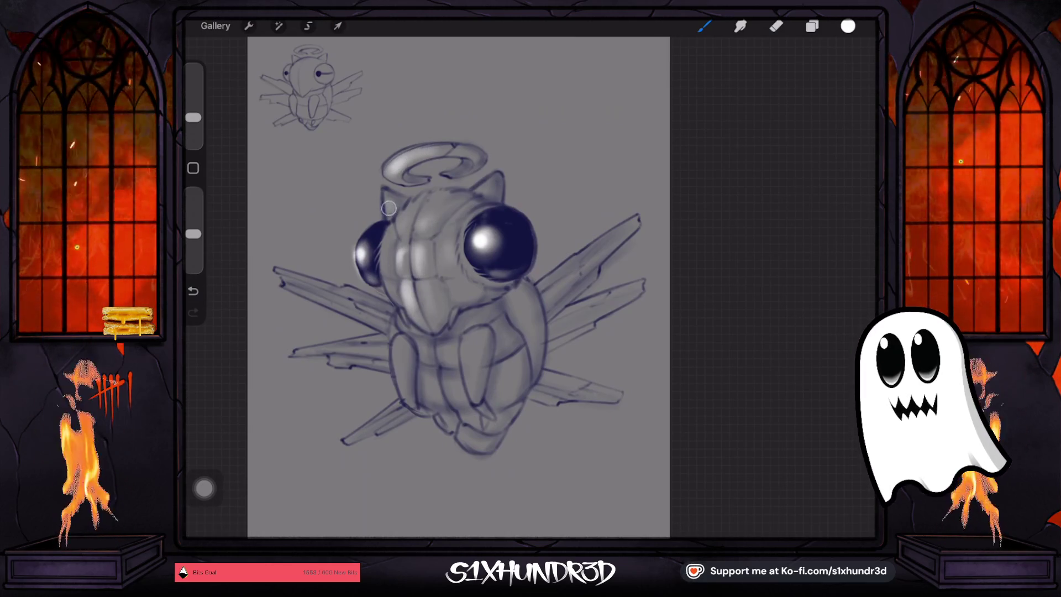
left_click_drag(471, 344, 474, 376)
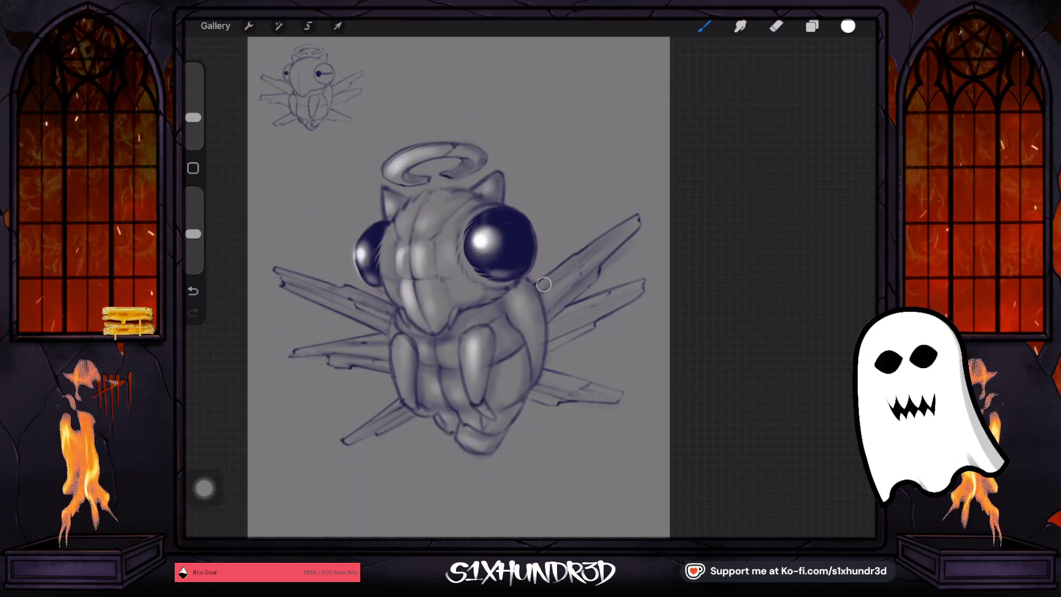
At 7% brush size, highlight the top edges of the upper right, upper left and middle-left wings
left_click_drag(193, 117, 192, 122)
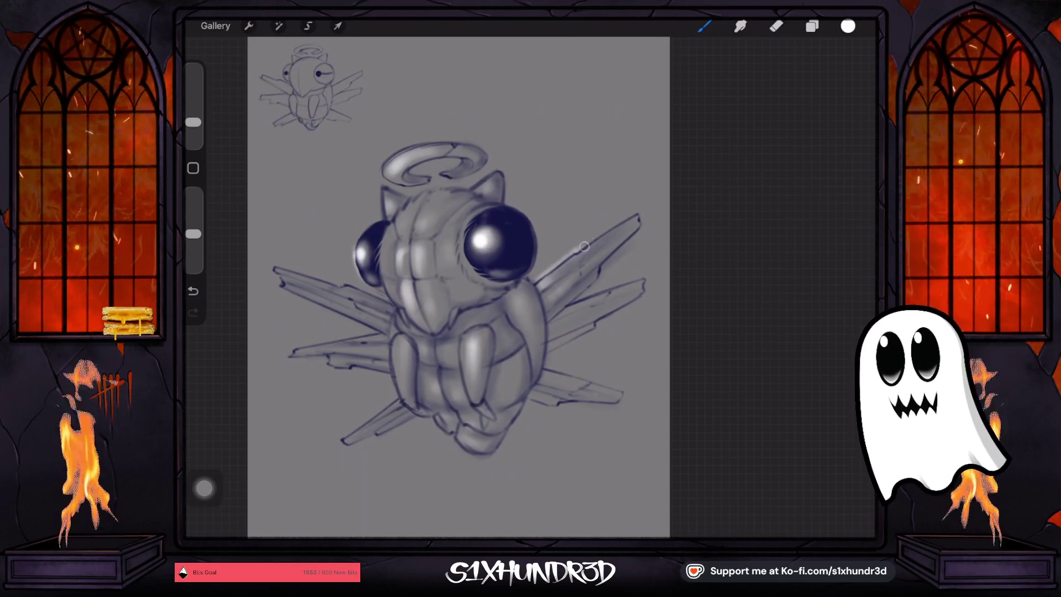
left_click_drag(580, 241, 624, 192)
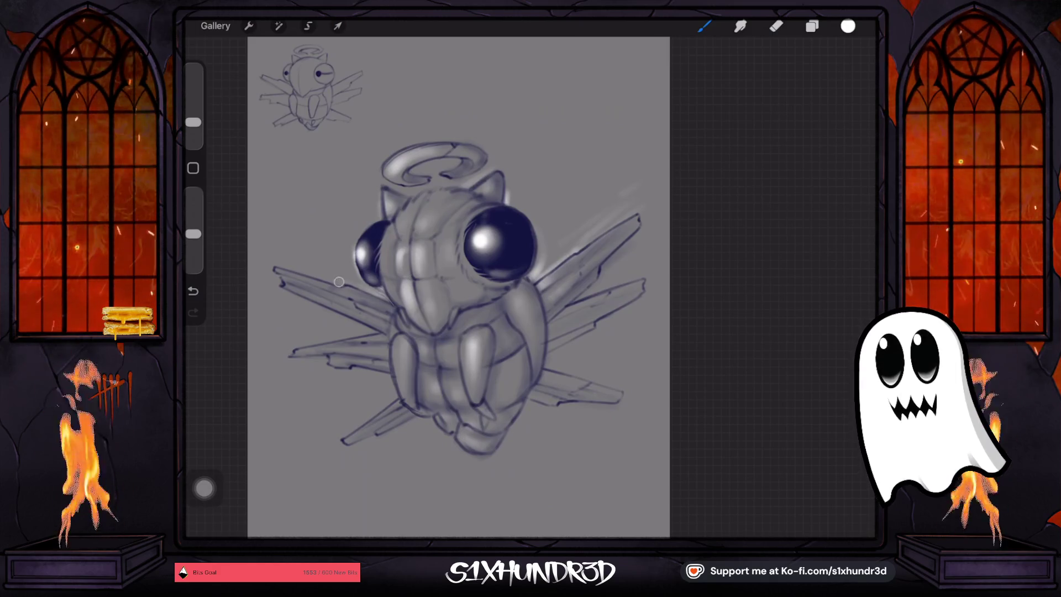
left_click_drag(342, 283, 299, 268)
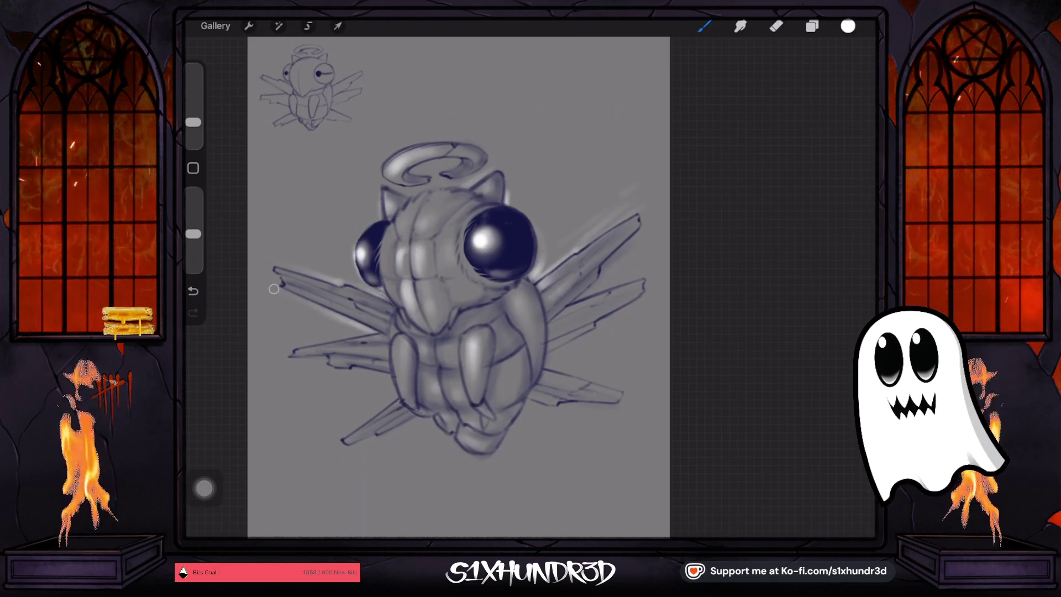
left_click_drag(381, 332, 301, 346)
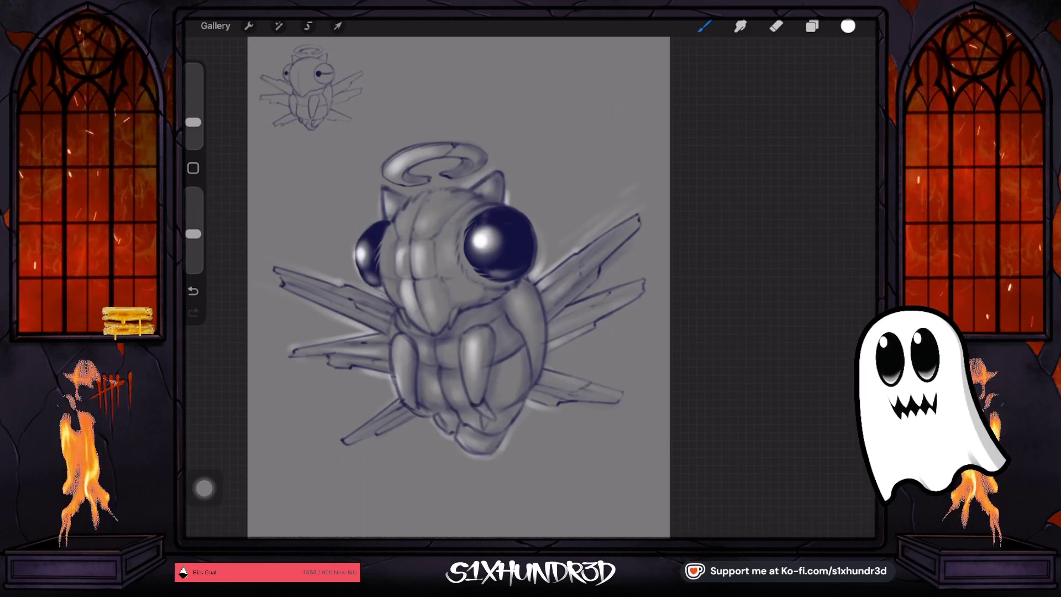
left_click_drag(374, 352, 407, 244)
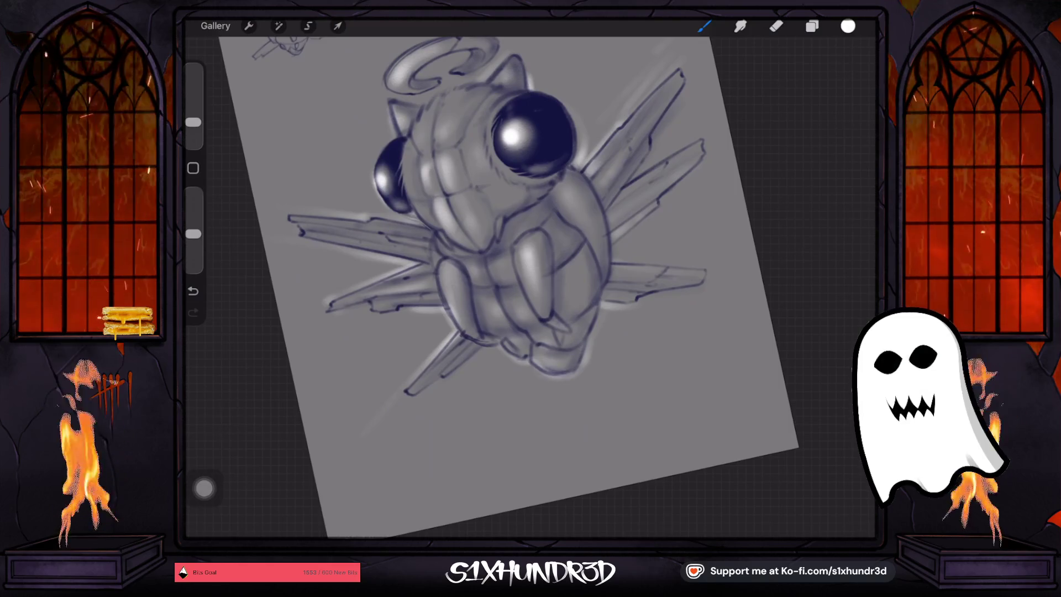
left_click_drag(475, 248, 498, 166)
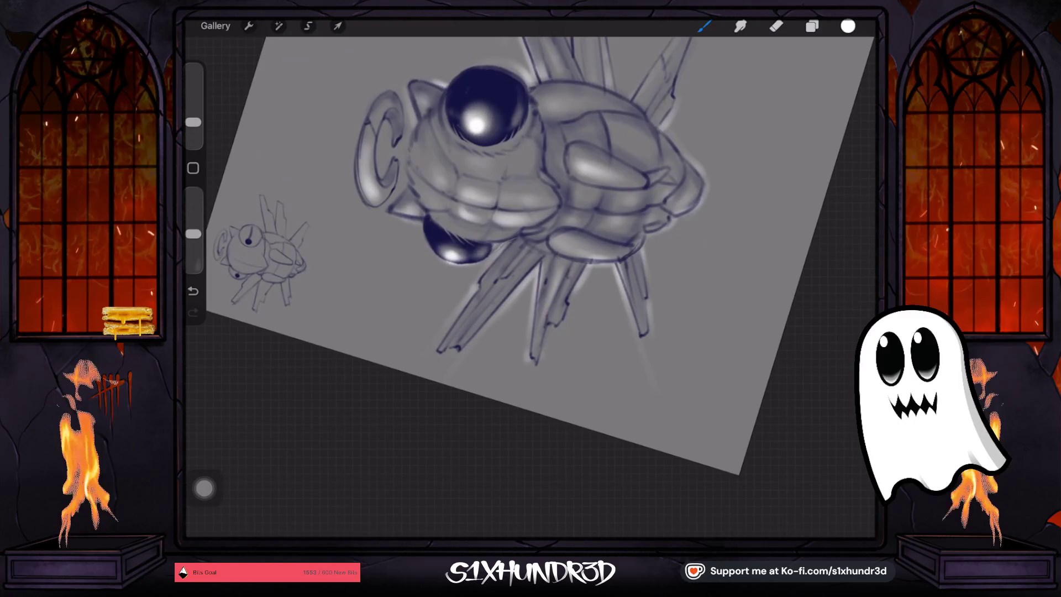
left_click_drag(193, 122, 193, 127)
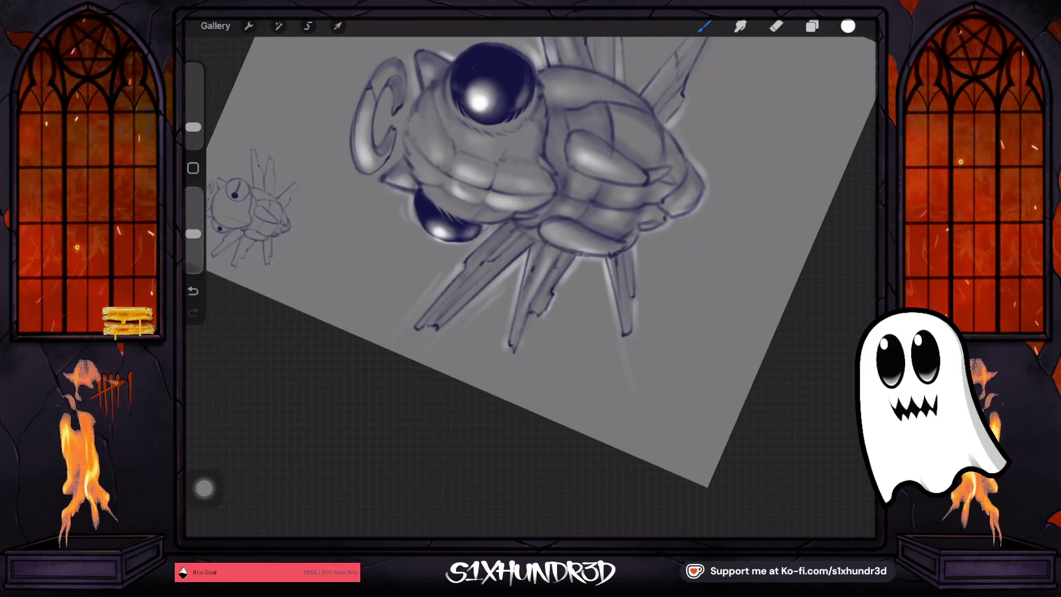
left_click_drag(531, 221, 575, 232)
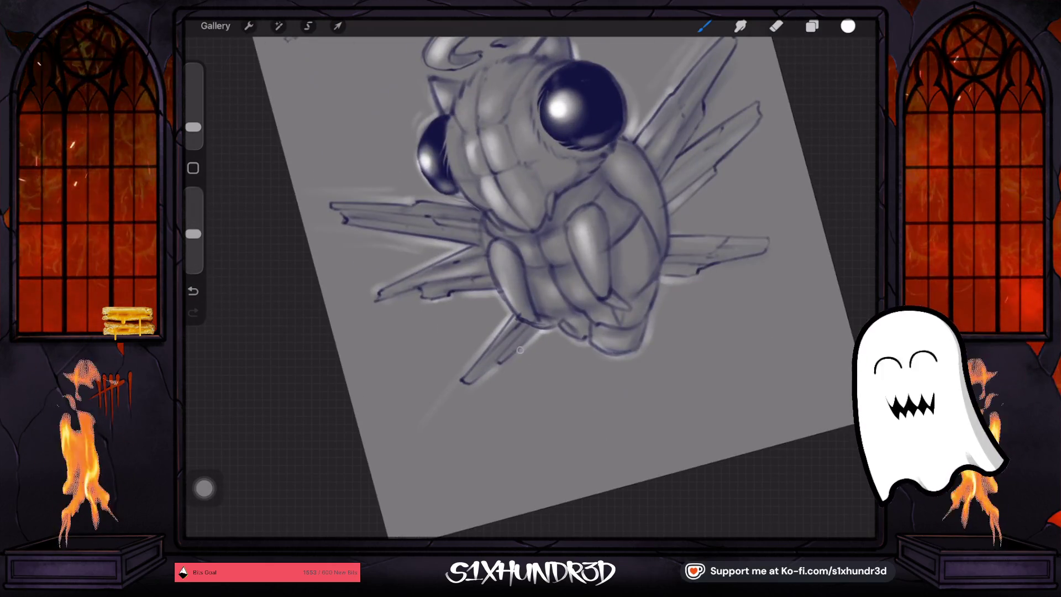
left_click_drag(531, 221, 510, 293)
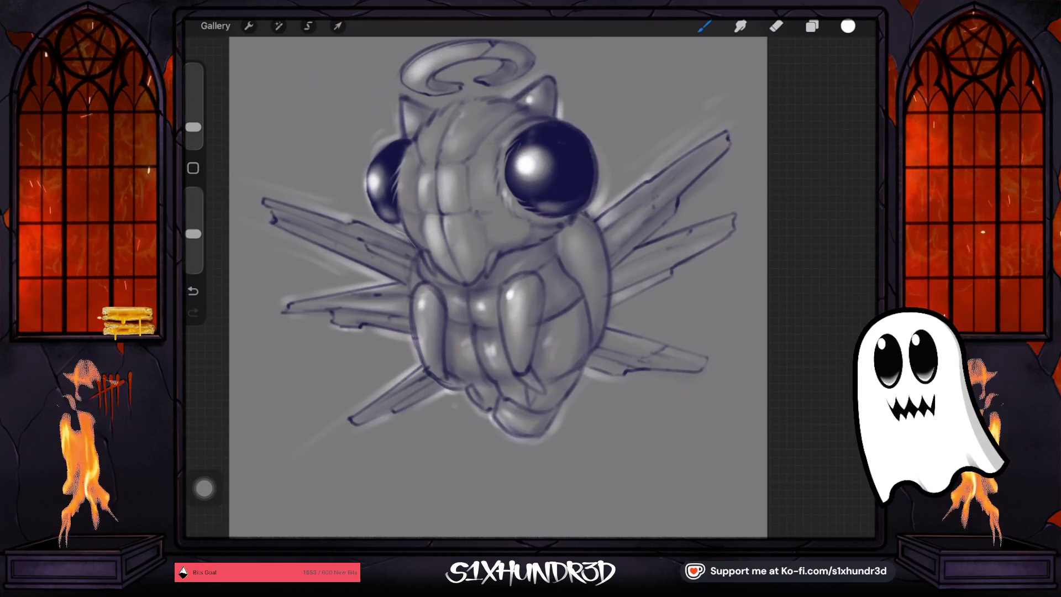
left_click_drag(497, 276, 406, 348)
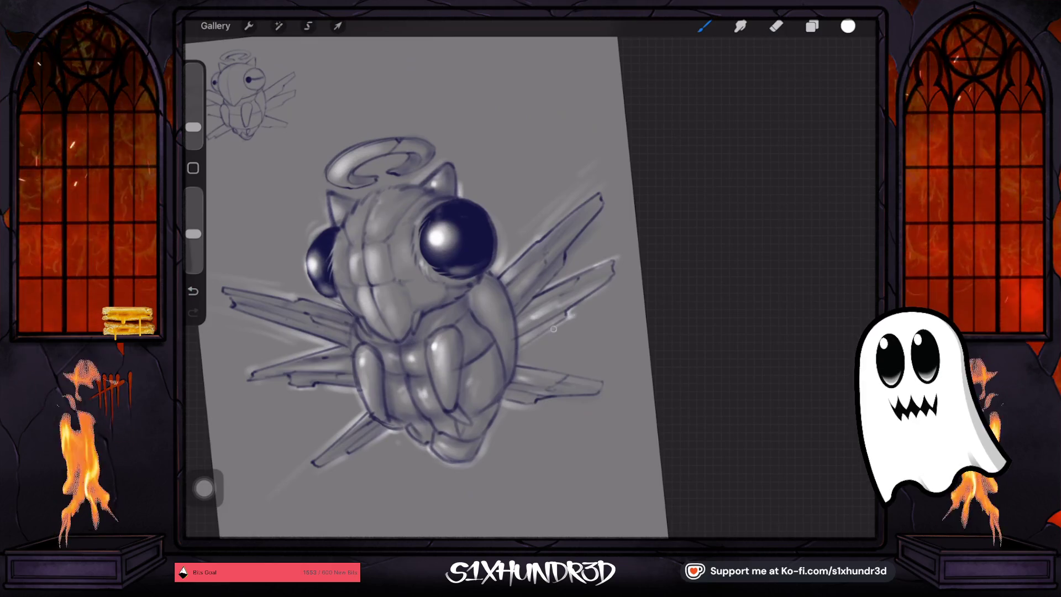
Brighten the halo's left edge and add a small highlight on the head
mouse_move(420, 288)
left_mouse_down()
mouse_move(409, 309)
mouse_move(420, 321)
left_mouse_up()
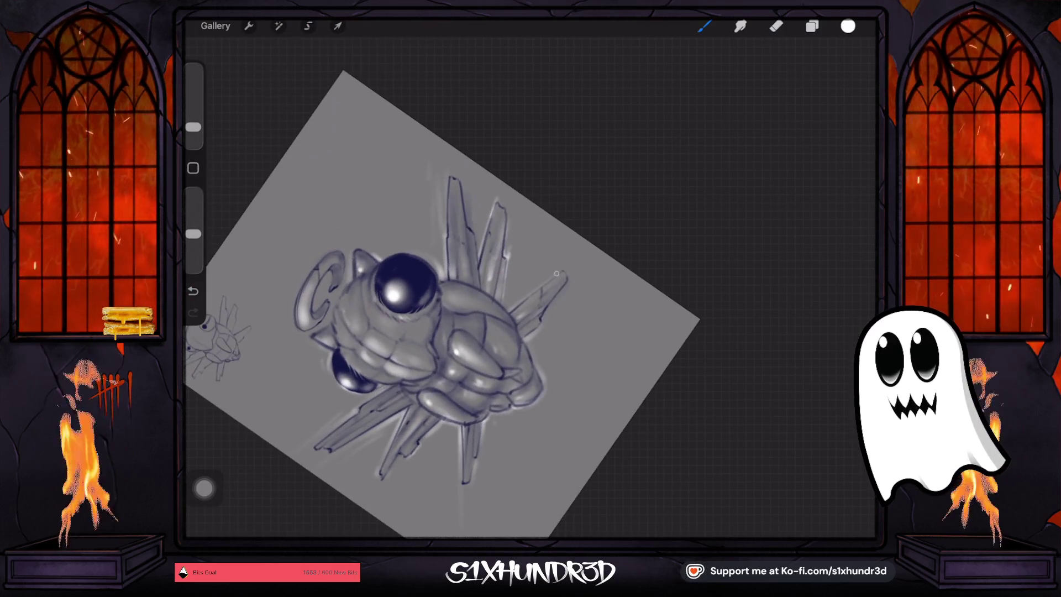
mouse_move(442, 304)
left_mouse_down()
mouse_move(458, 287)
mouse_move(420, 271)
mouse_move(393, 232)
left_mouse_up()
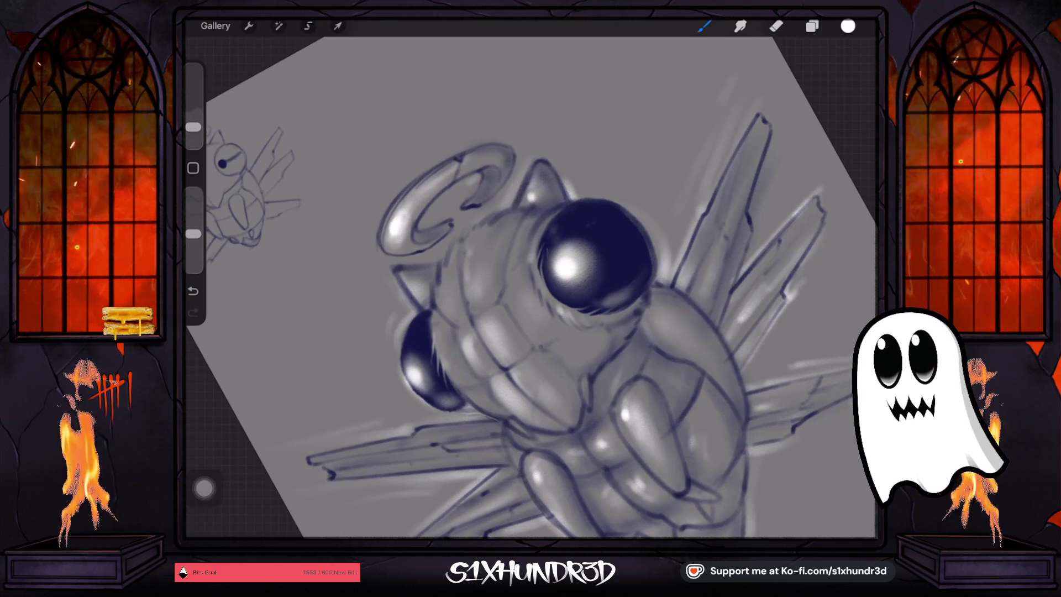
mouse_move(376, 250)
left_mouse_down()
mouse_move(380, 212)
mouse_move(406, 192)
left_mouse_up()
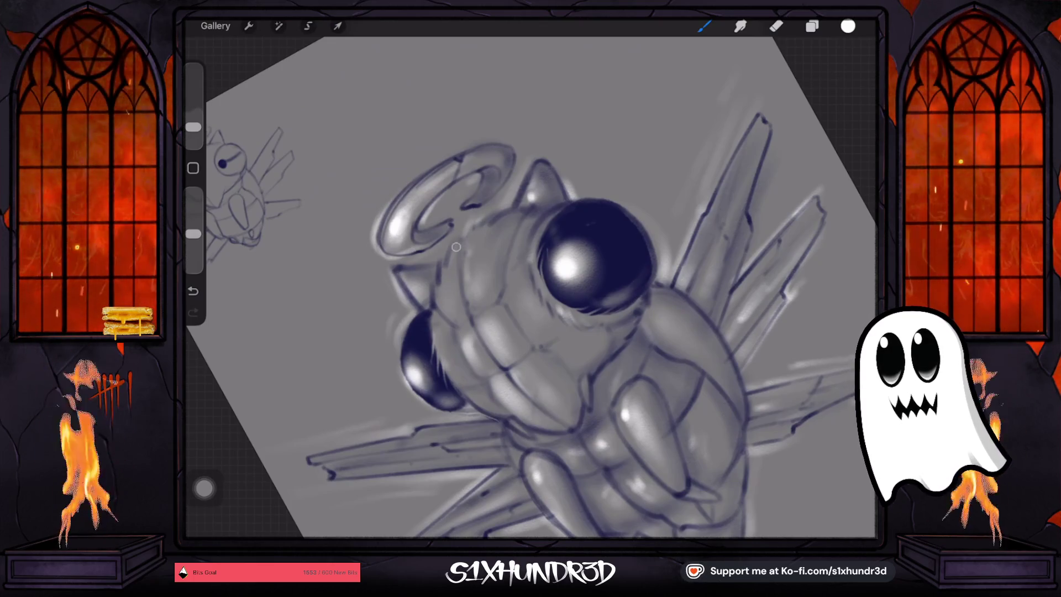
left_click_drag(467, 304, 473, 264)
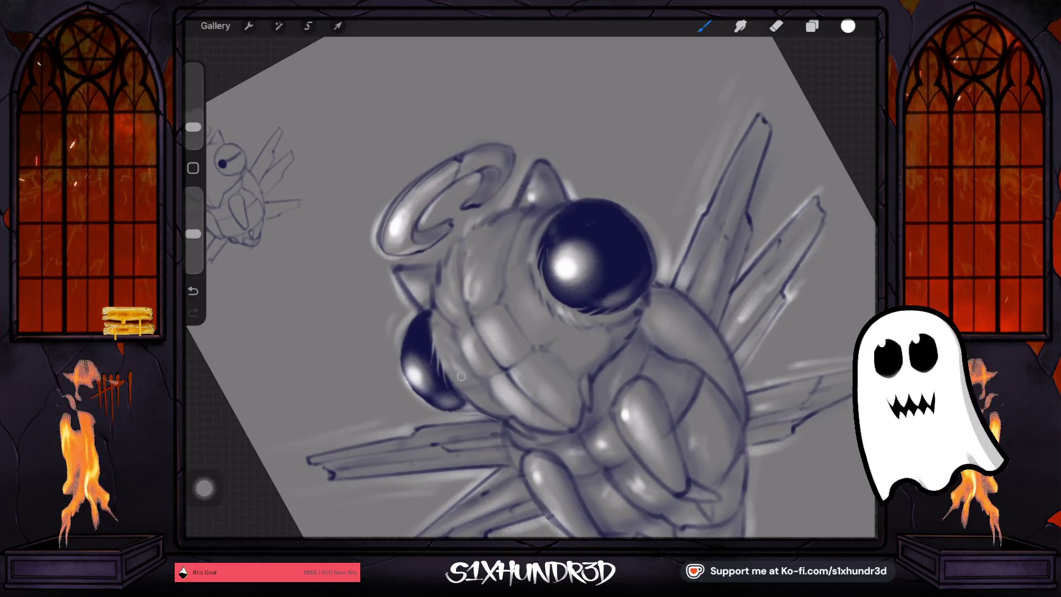
Add a light diagonal streak below the left wing, then return the canvas upright
scroll(531, 287, "down", 5)
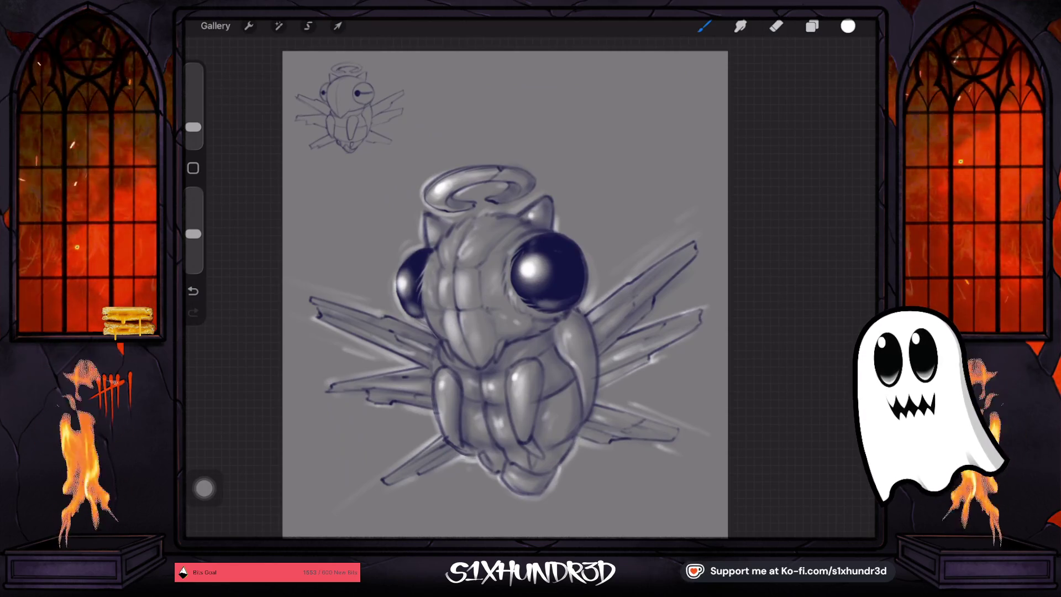
left_click_drag(497, 332, 531, 243)
left_click_drag(450, 365, 362, 446)
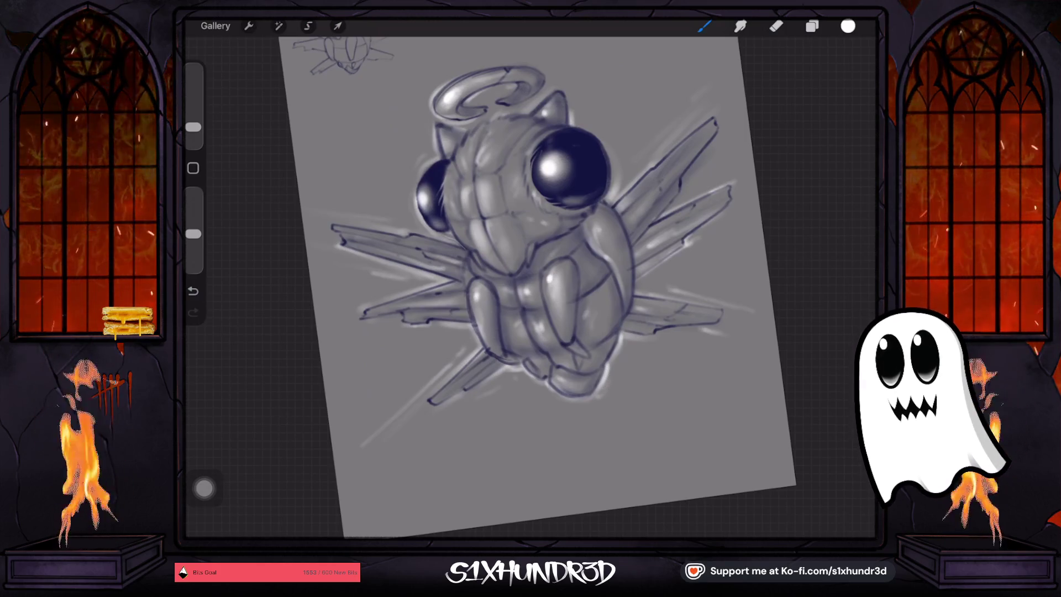
left_click_drag(530, 265, 514, 298)
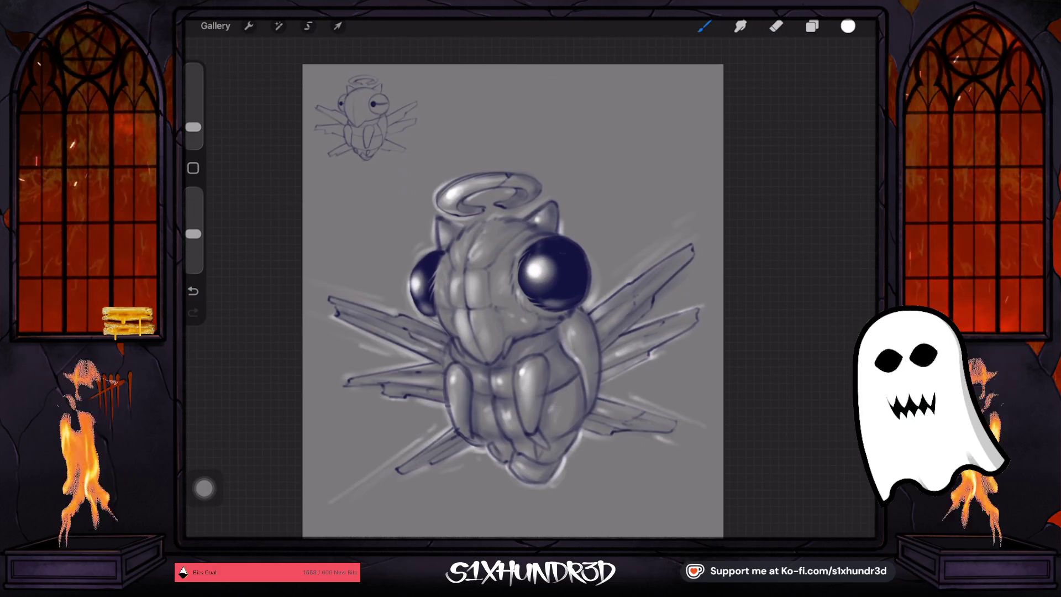
Add new Layer 13 above the top Layer 12, then undo a stray stroke
scroll(513, 298, "up", 3)
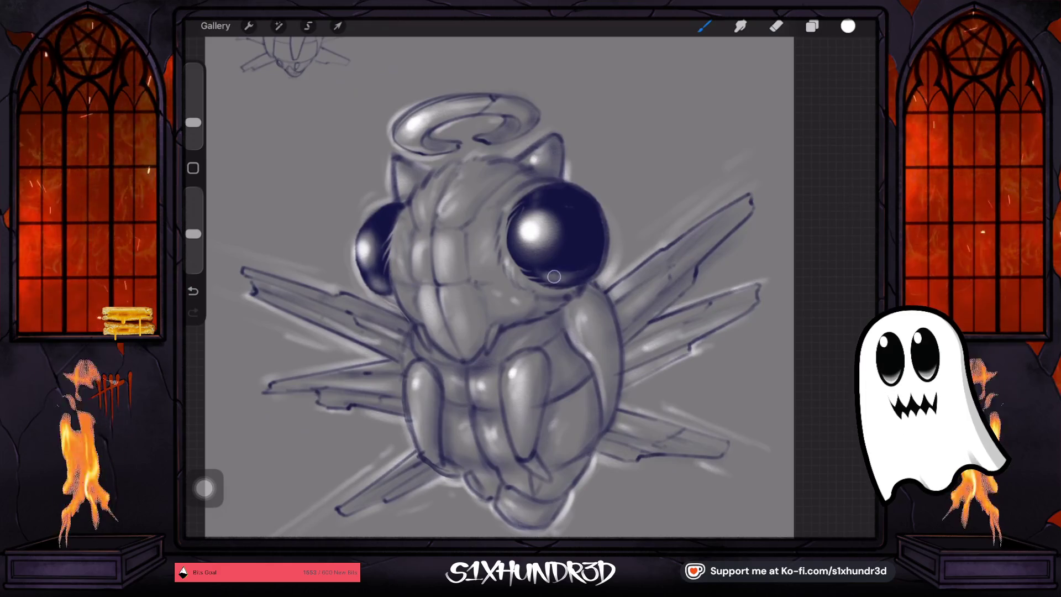
left_click(193, 122)
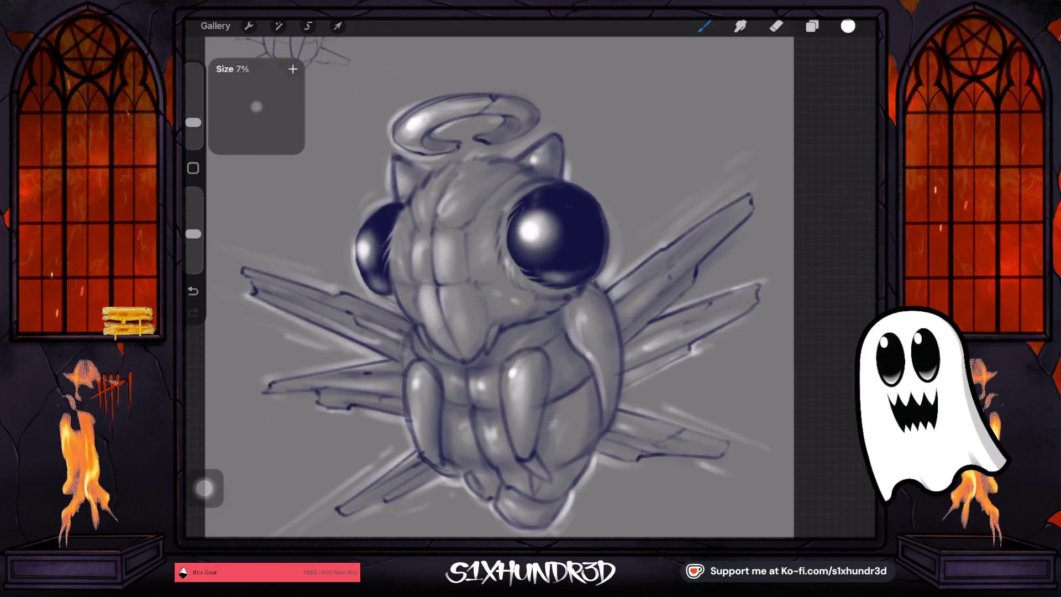
left_click(812, 26)
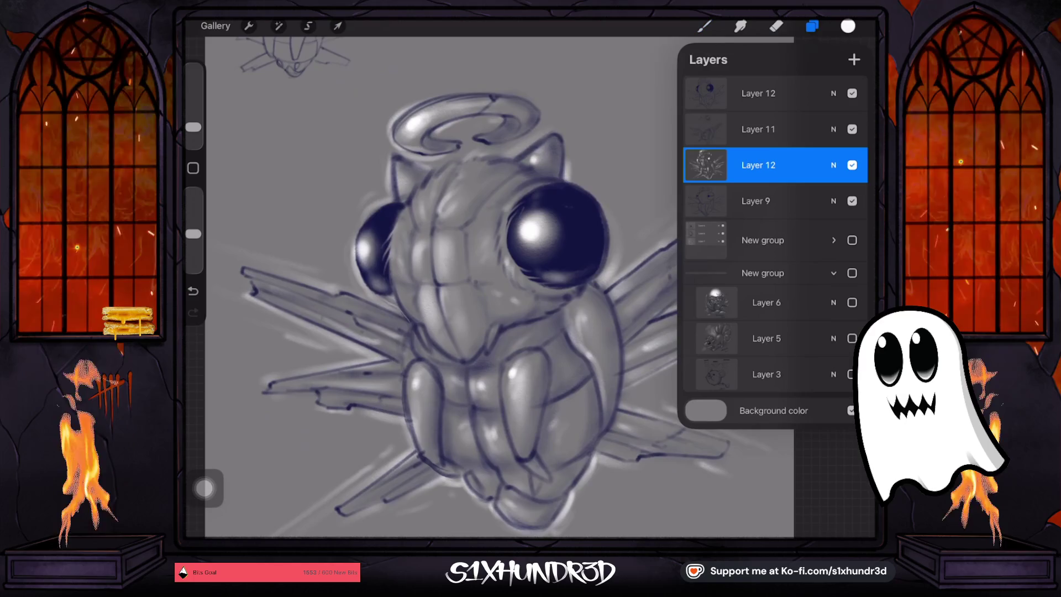
left_click(768, 93)
left_click(854, 60)
left_click(571, 279)
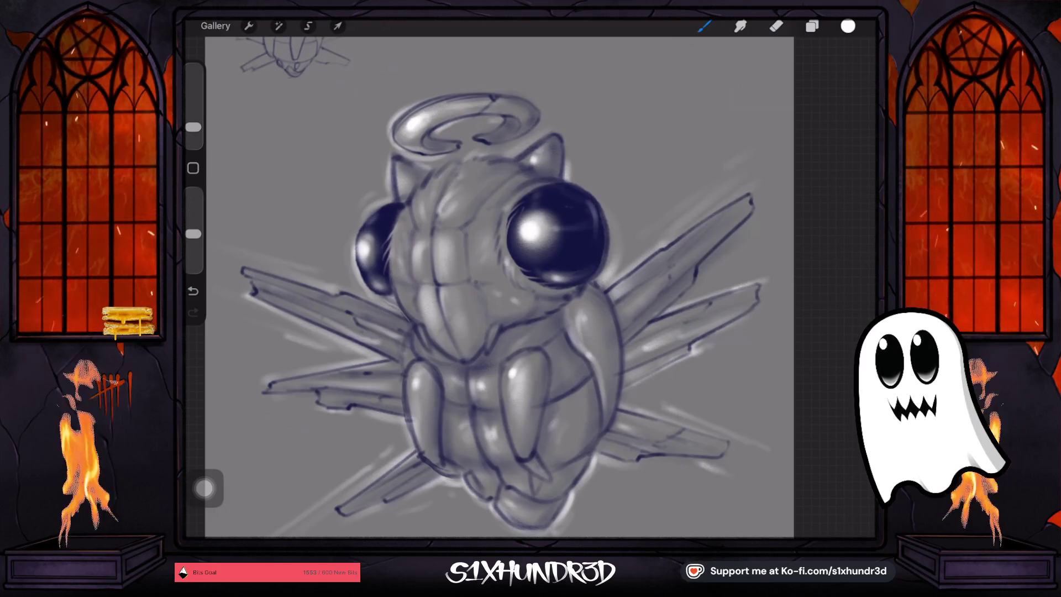
left_click(193, 291)
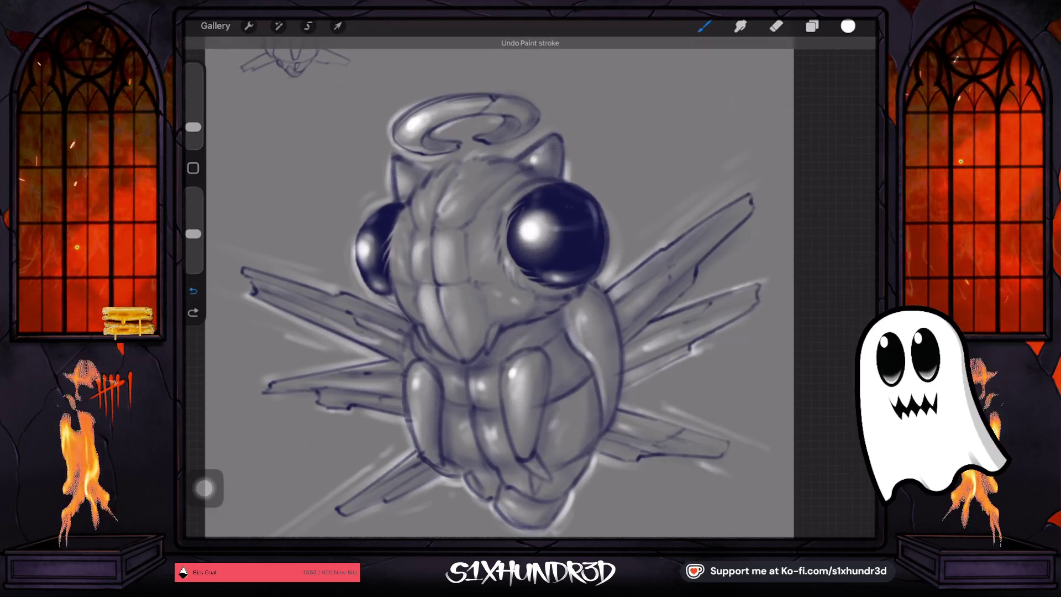
Repaint a brighter streaked white glint across the large eye
left_click(610, 240)
mouse_move(602, 238)
left_mouse_down()
mouse_move(563, 228)
mouse_move(602, 232)
left_mouse_up()
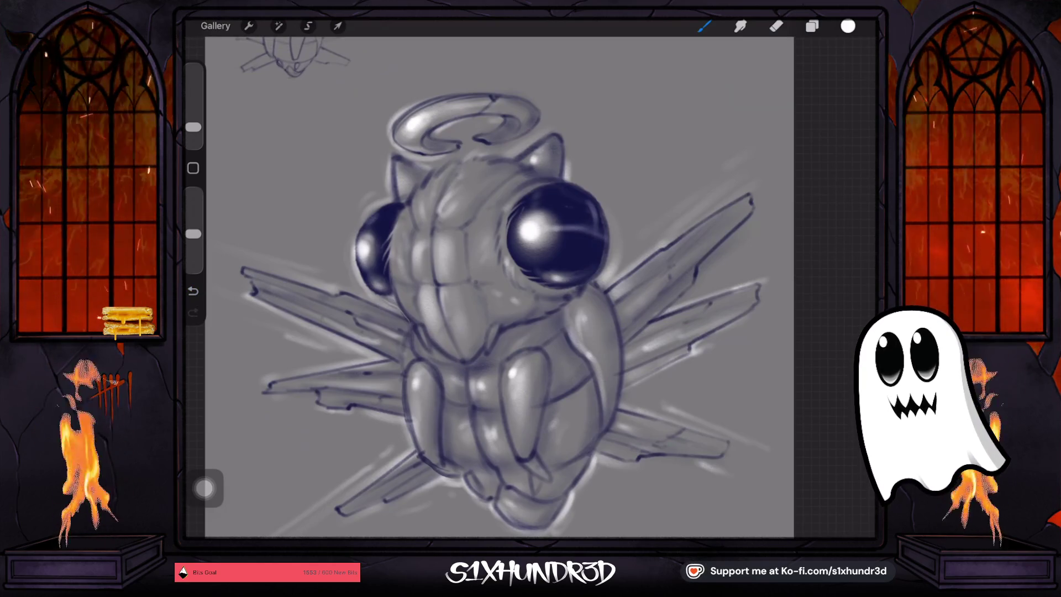
left_click_drag(497, 288, 453, 331)
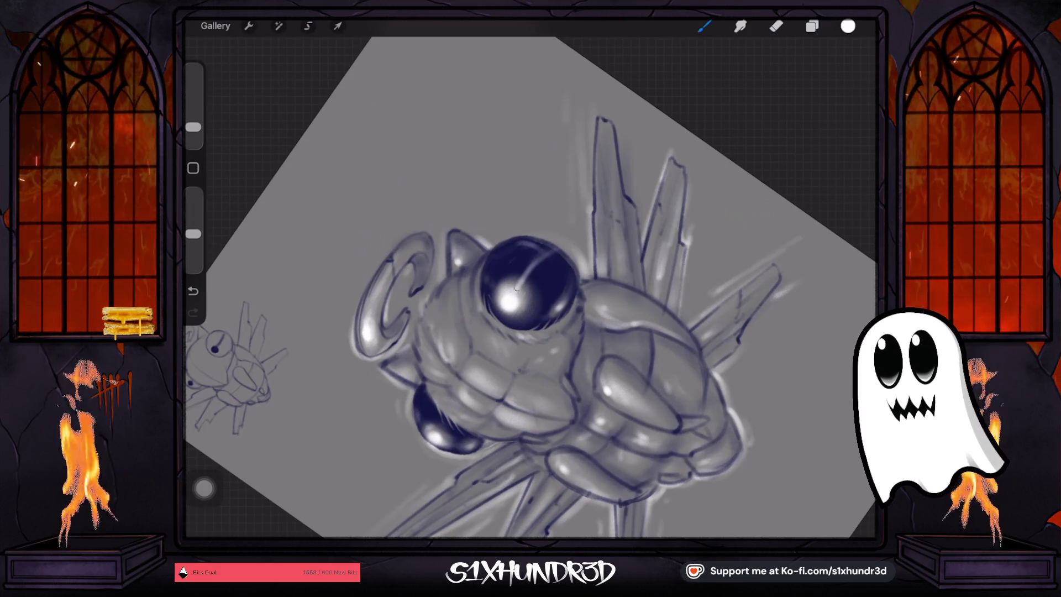
mouse_move(530, 287)
left_mouse_down()
mouse_move(498, 331)
mouse_move(531, 309)
mouse_move(531, 244)
left_mouse_up()
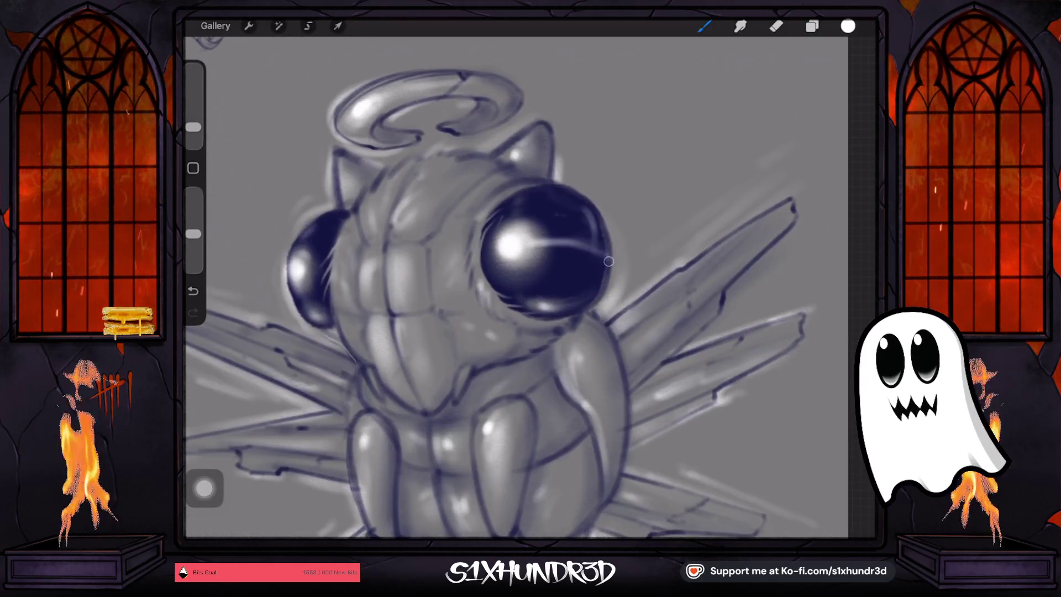
Zoom out to check the whole creature and its sparkling halo
left_click_drag(531, 287, 476, 310)
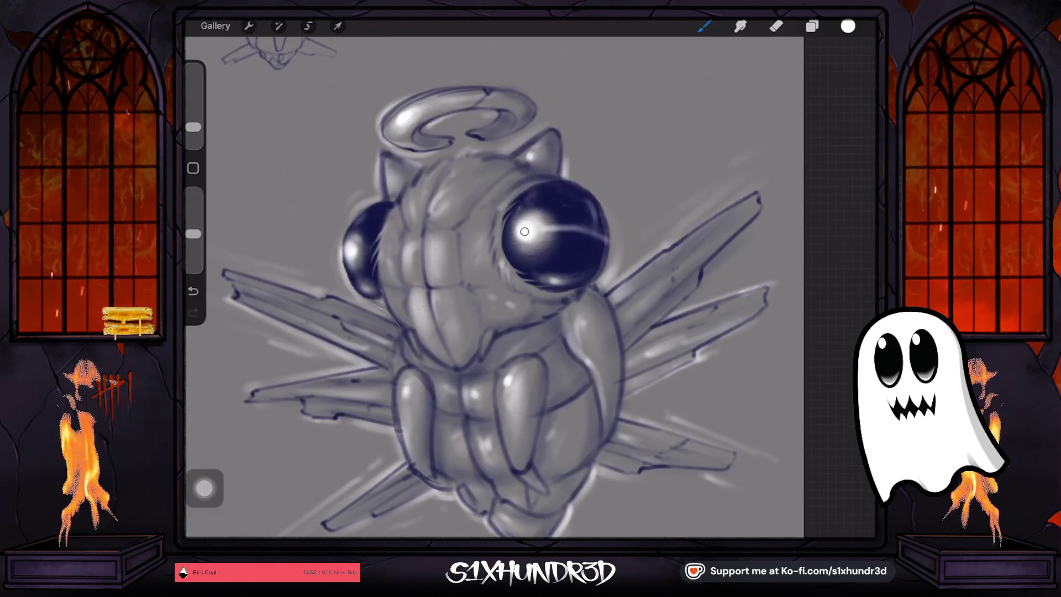
scroll(519, 287, "down", 3)
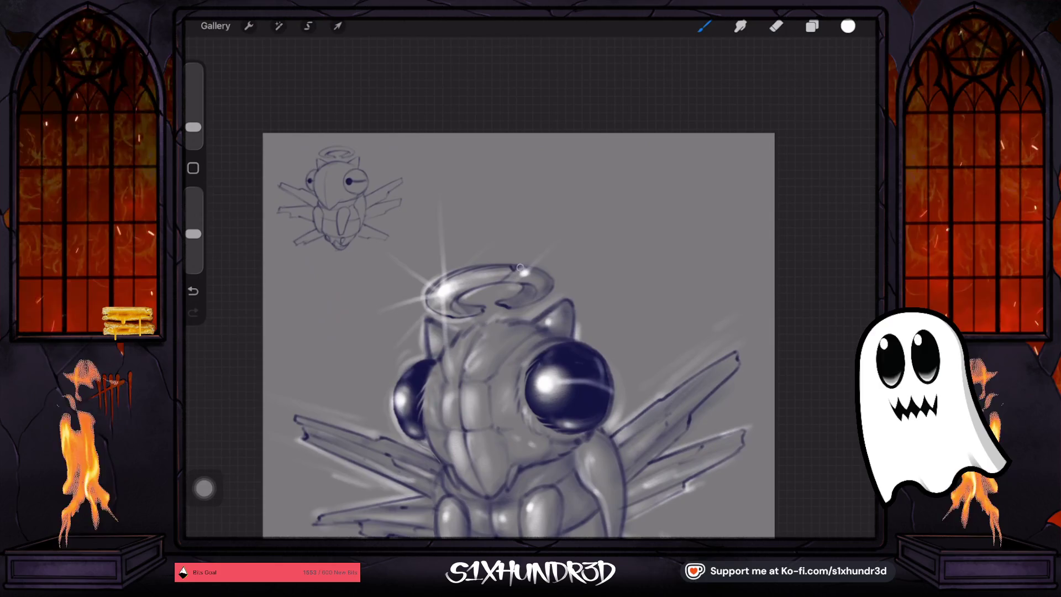
scroll(503, 318, "down", 3)
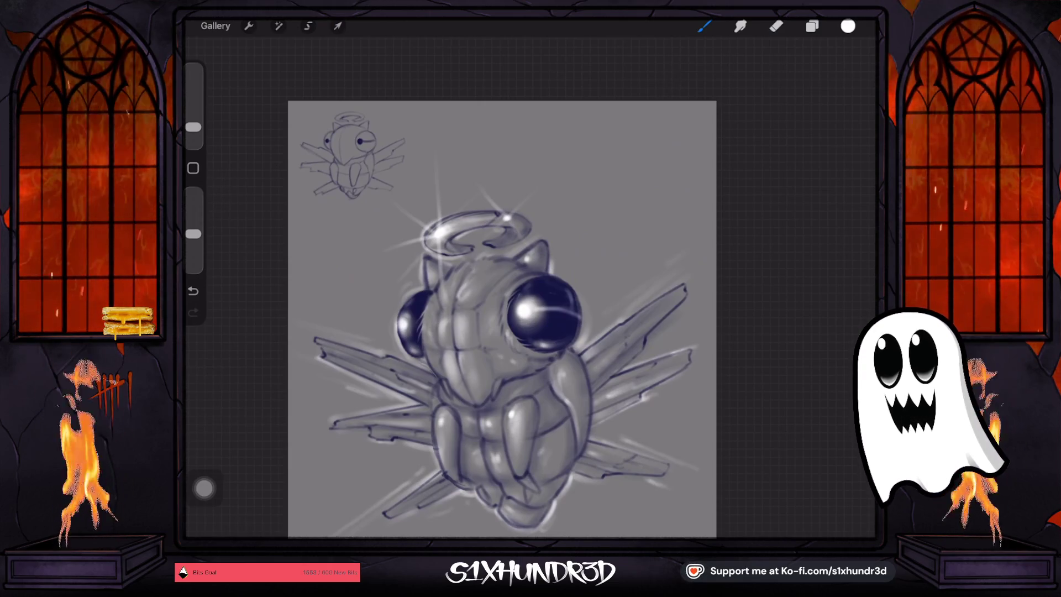
scroll(519, 290, "up", 2)
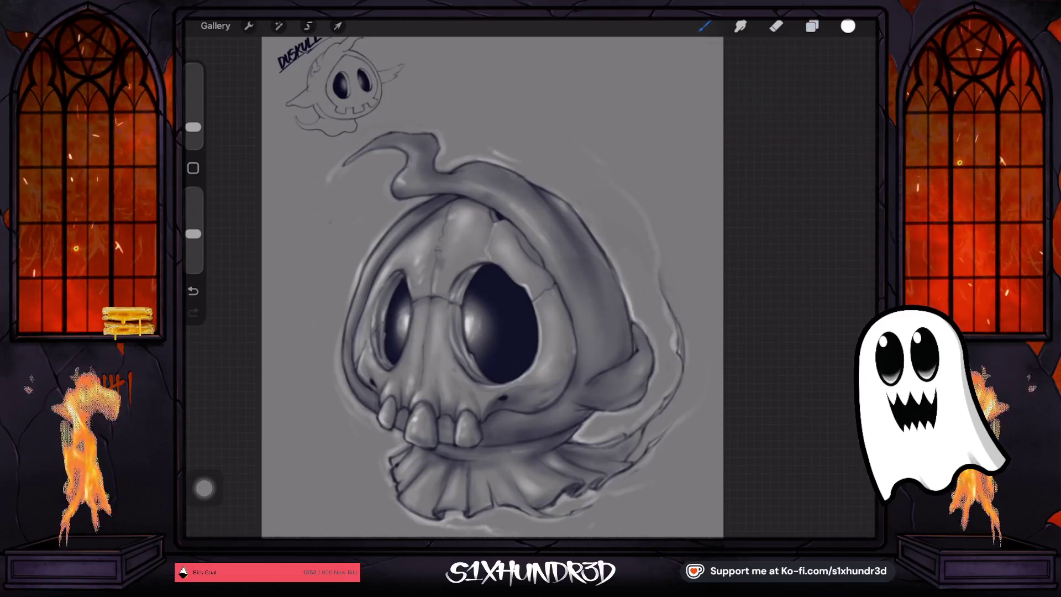
Zoom around the skull-ghost drawing, then bring up the Layers panel
scroll(497, 287, "up", 5)
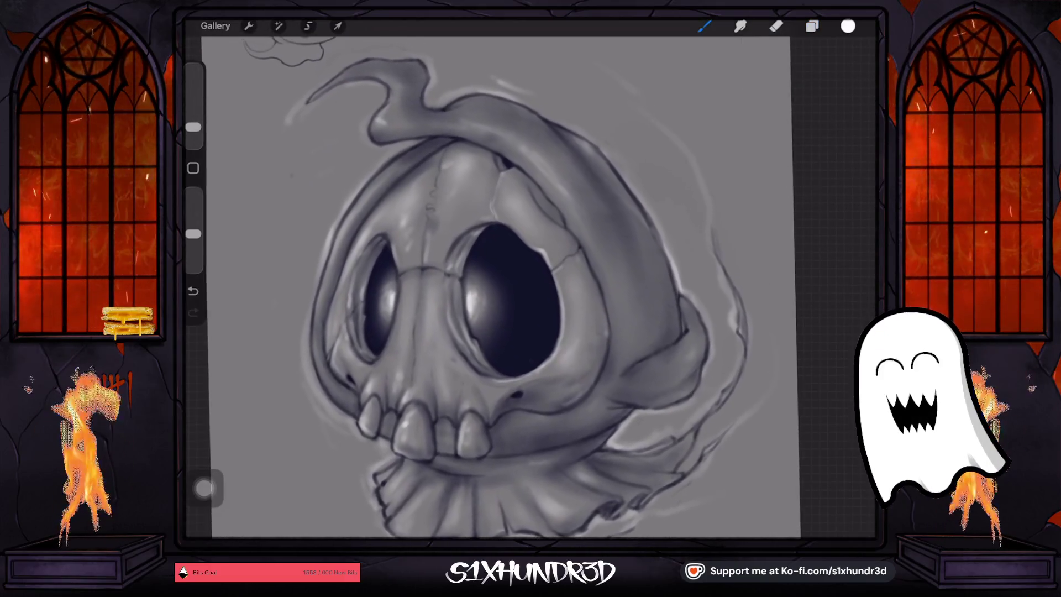
scroll(530, 288, "down", 1)
scroll(531, 287, "down", 1)
scroll(530, 287, "down", 1)
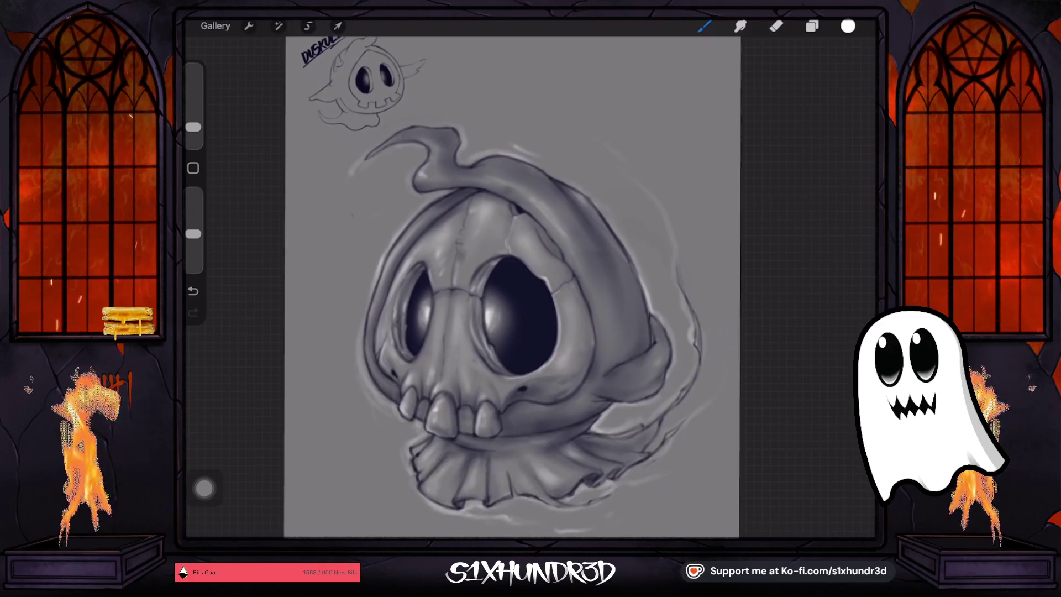
scroll(531, 287, "down", 2)
left_click(812, 26)
left_click(812, 26)
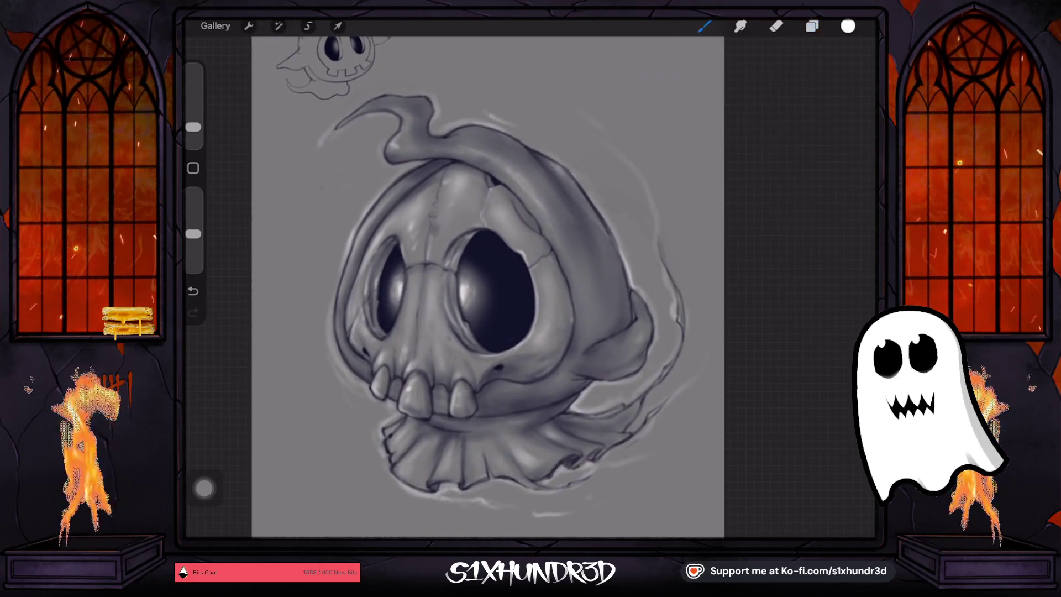
Hide the top drawing groups and show the dragon drawing on Layer 6
left_click(811, 26)
left_click(852, 96)
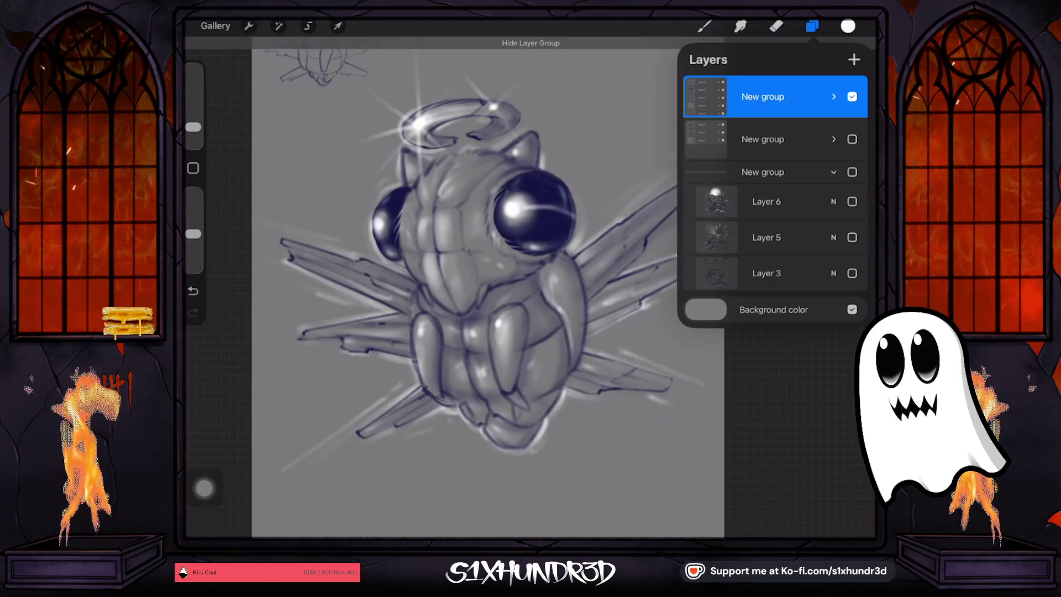
left_click(852, 140)
left_click(852, 96)
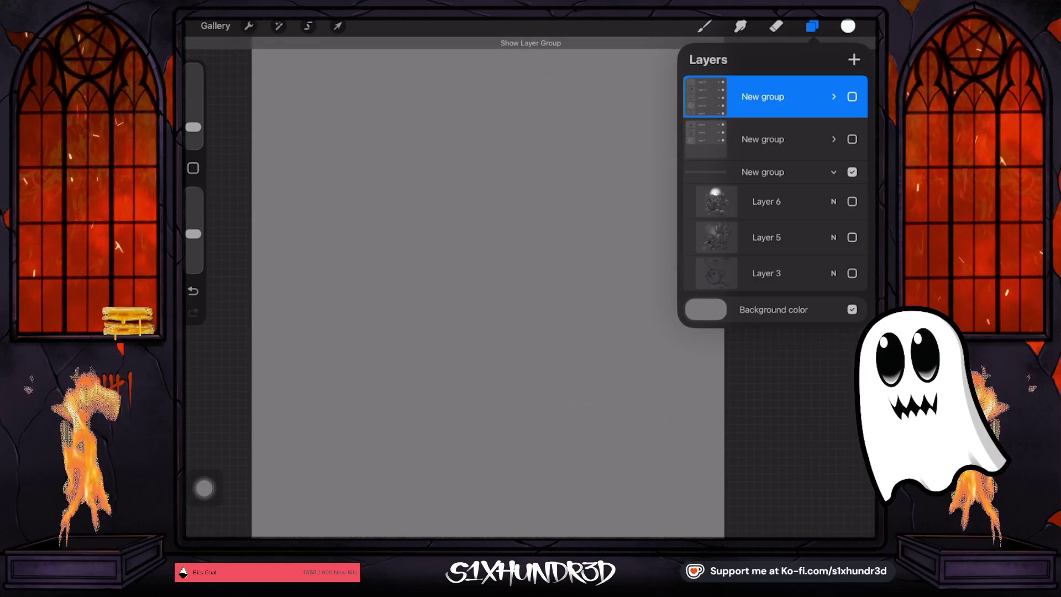
left_click(852, 172)
left_click(852, 201)
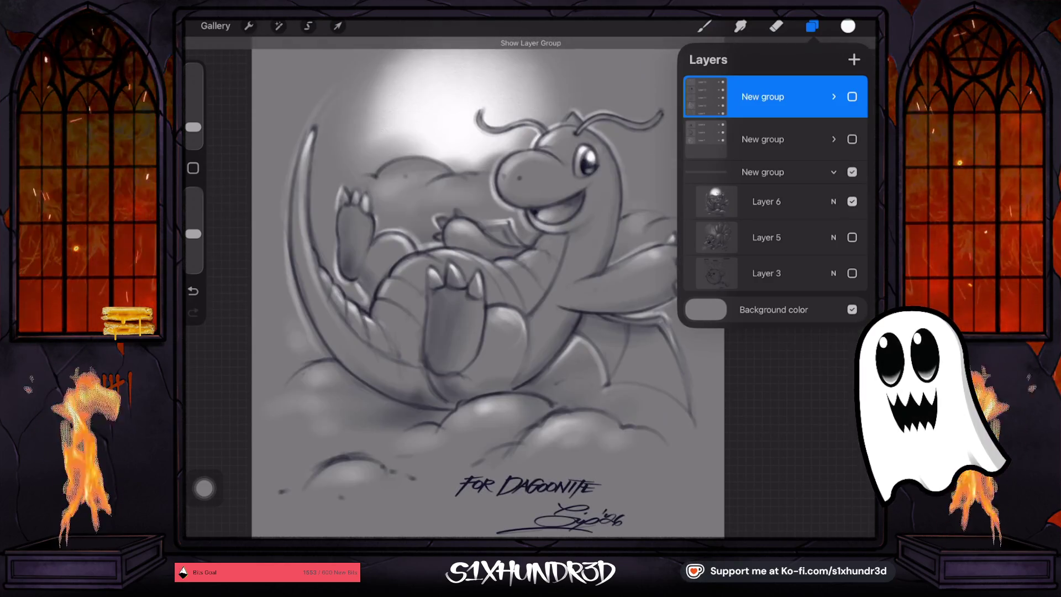
left_click(703, 26)
scroll(486, 288, "up", 2)
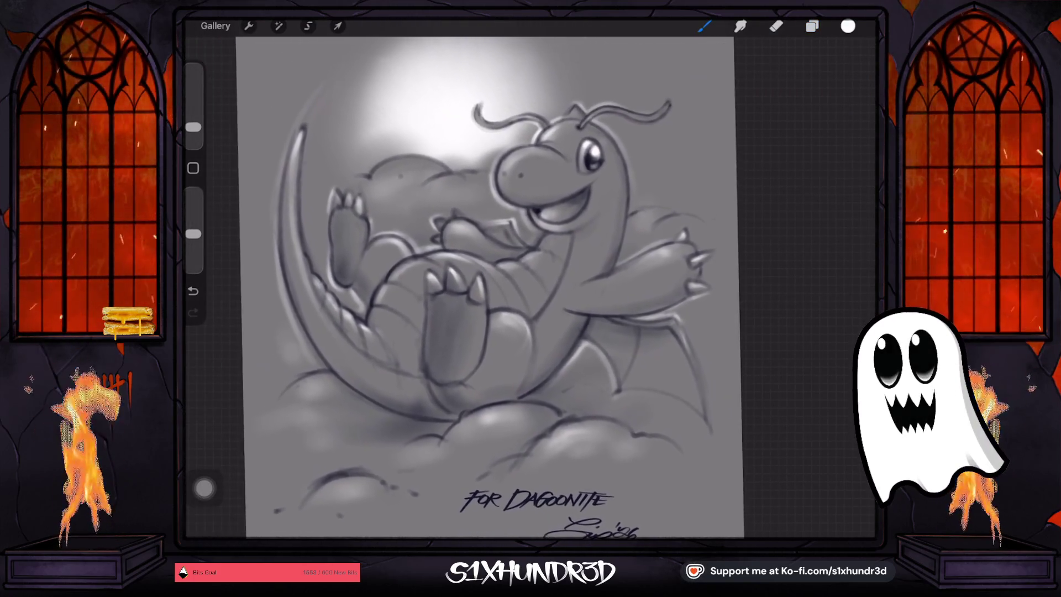
scroll(486, 287, "up", 1)
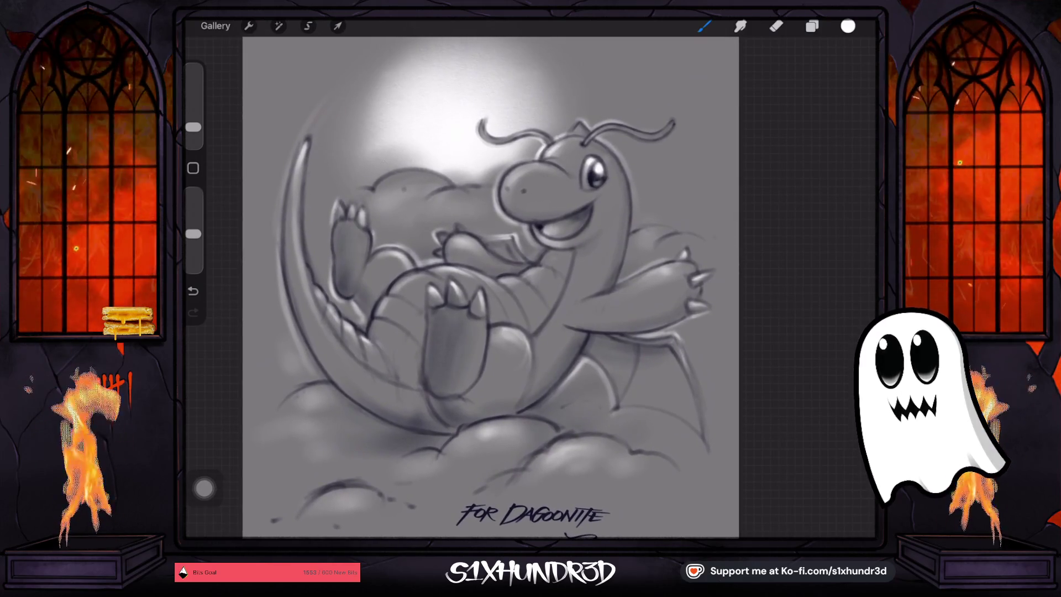
Hide the dragon layer and reveal the Vulpix drawing on Layer 5
left_click(812, 26)
left_click(852, 201)
left_click(852, 237)
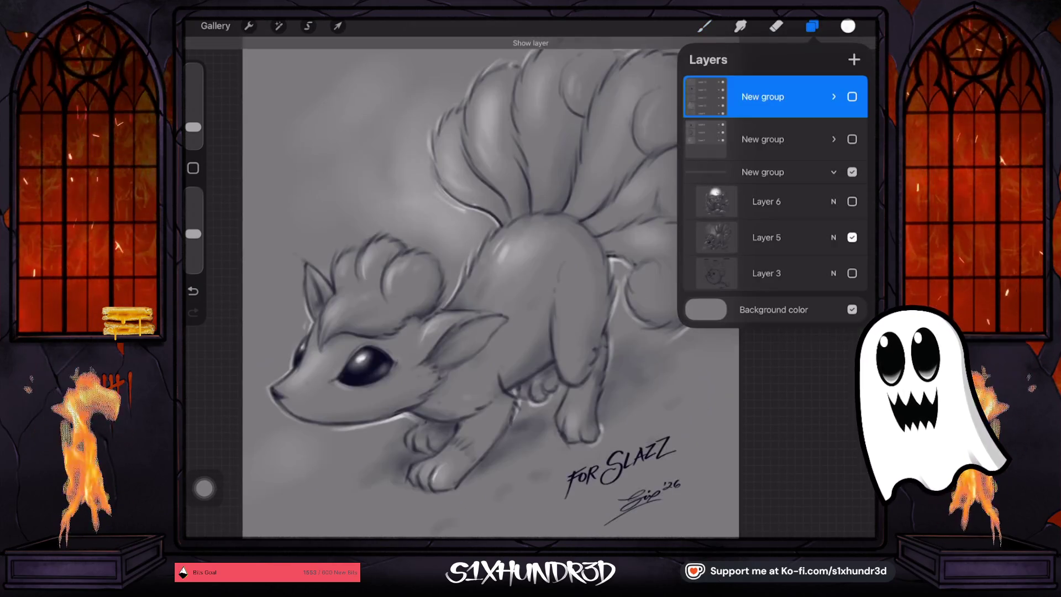
left_click(811, 26)
scroll(498, 299, "down", 1)
scroll(503, 301, "up", 2)
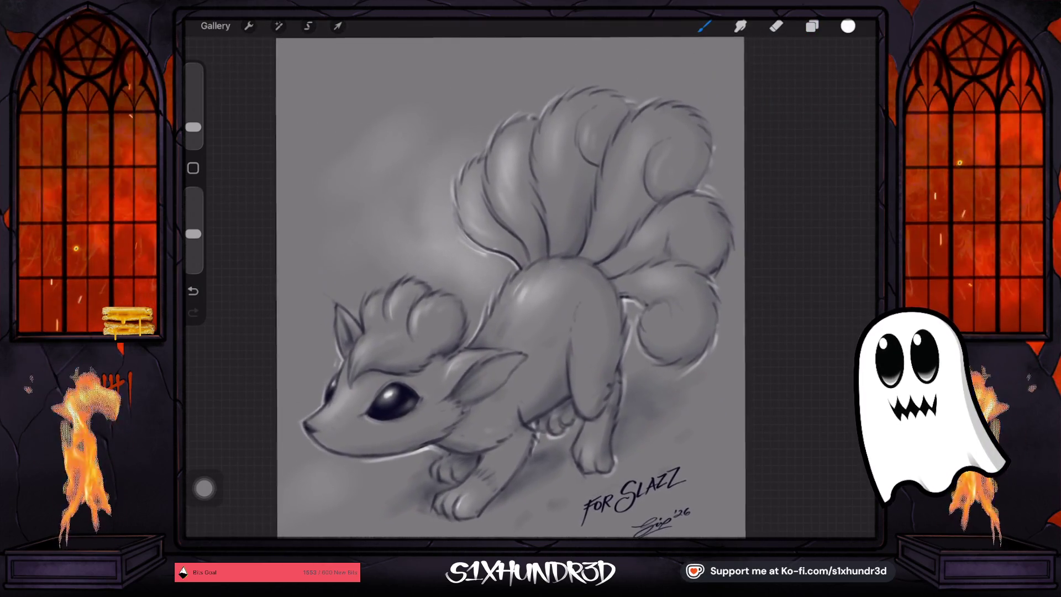
Hide the Vulpix group, show and expand the robot owl group, and select the lower Layer 12
left_click(812, 26)
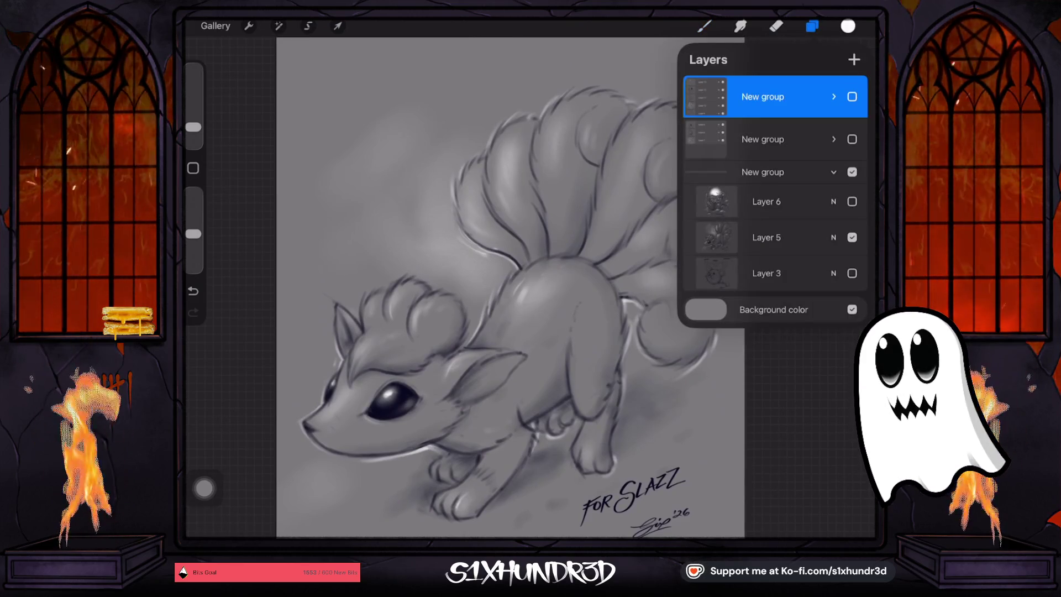
left_click(852, 172)
left_click(852, 96)
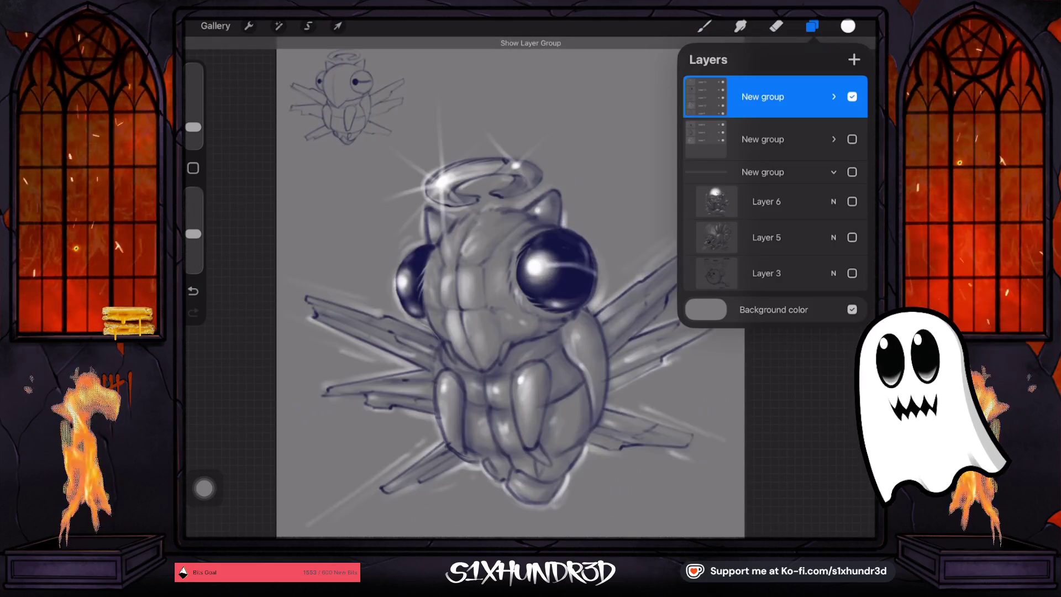
left_click(811, 26)
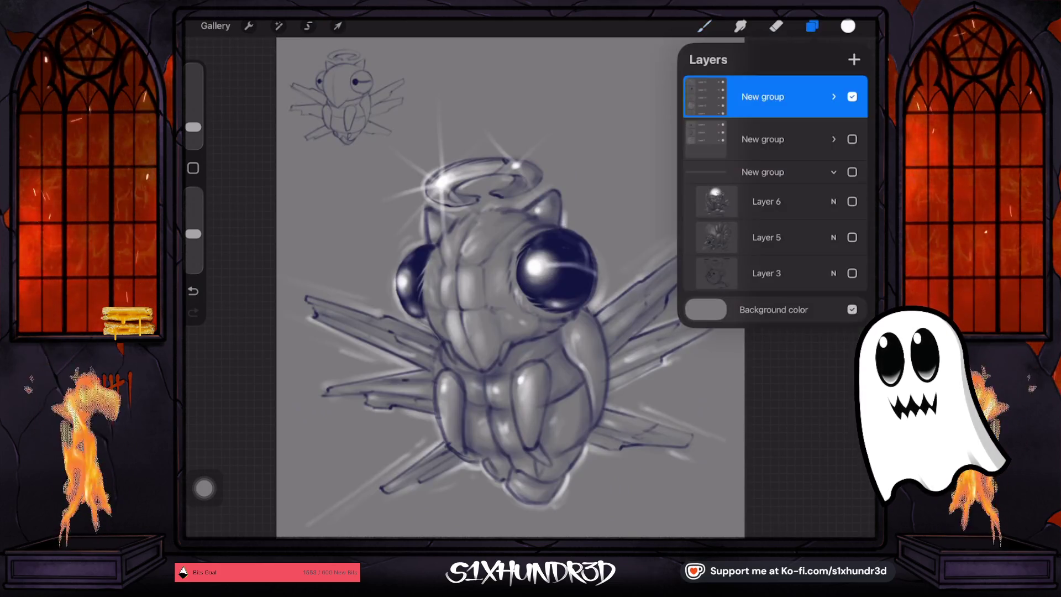
left_click(834, 96)
left_click(769, 224)
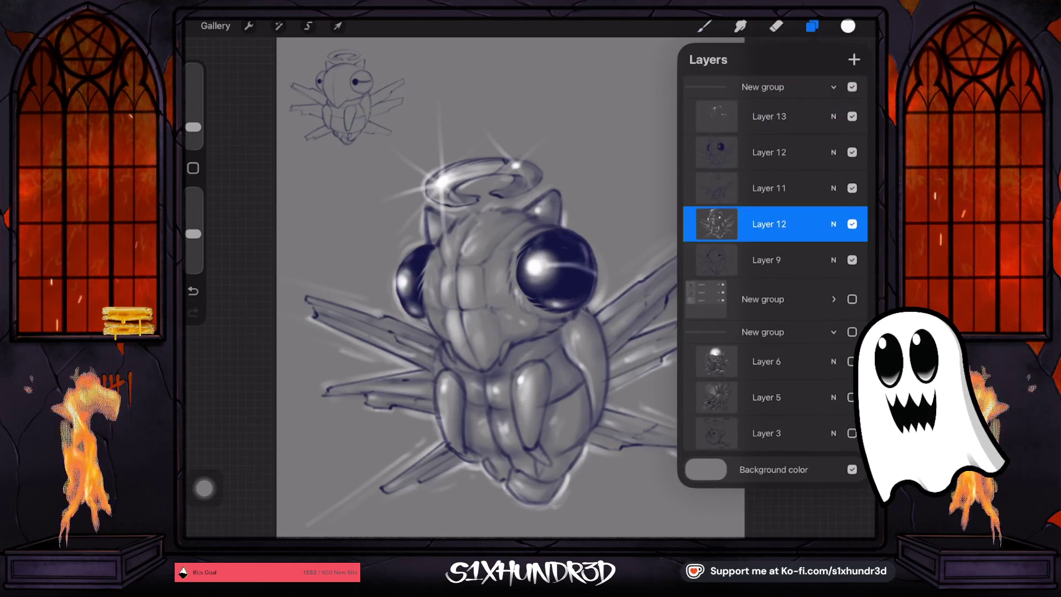
Close the layers list and zoom to show the whole robot owl
left_click(704, 26)
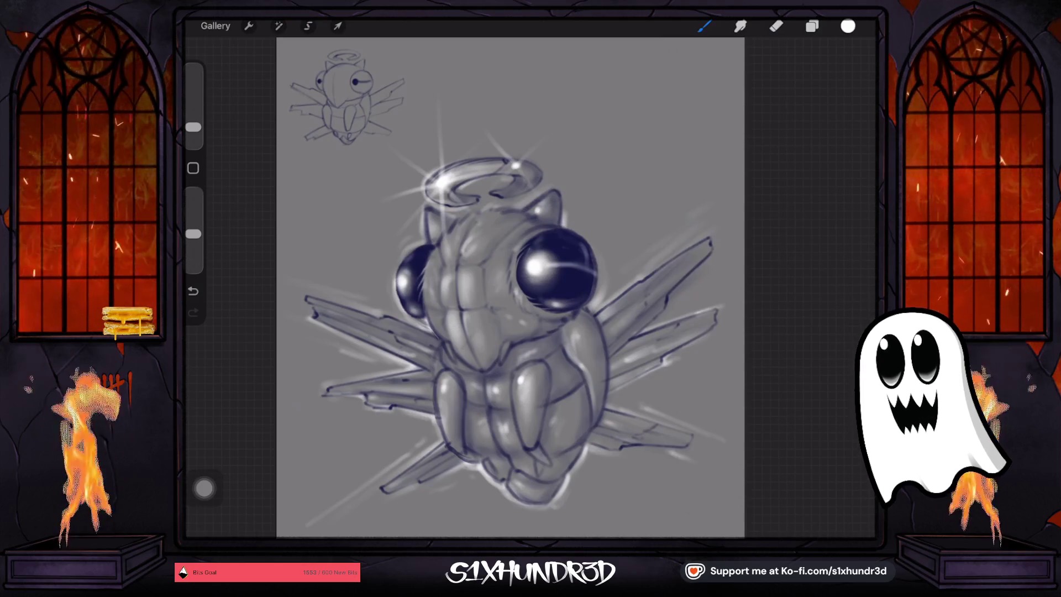
scroll(530, 332, "up", 3)
scroll(531, 331, "up", 2)
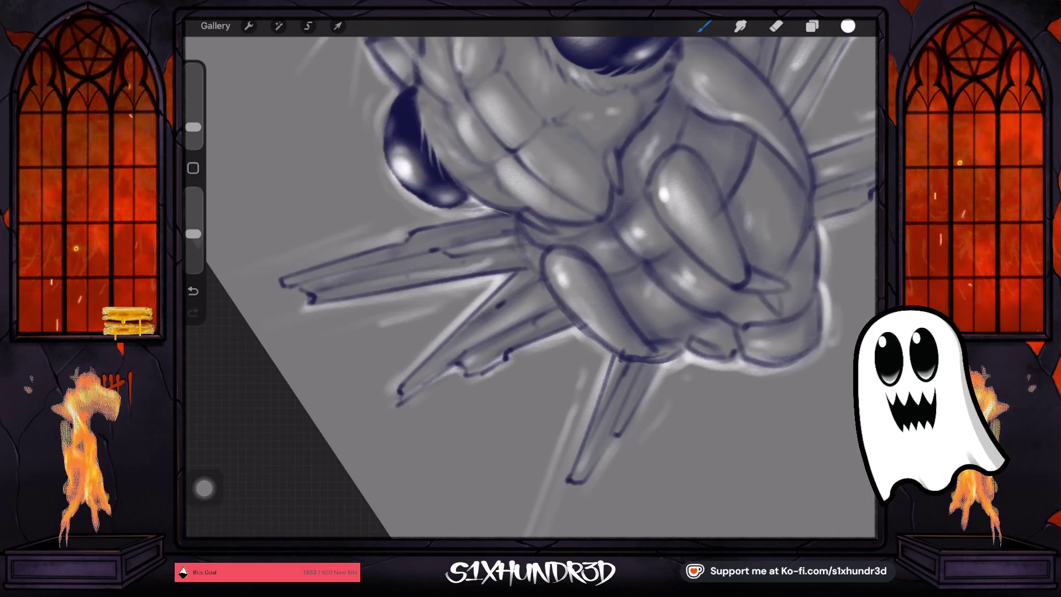
Adjust the brush around 3%, add a dark leg-edge stroke and a light leg highlight
scroll(531, 287, "down", 2)
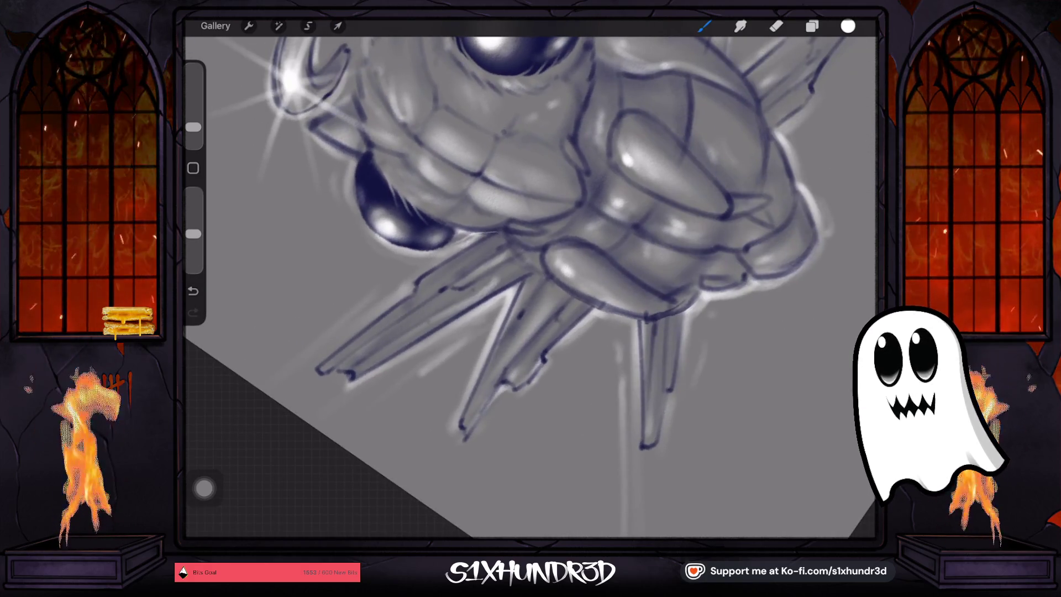
left_click_drag(193, 127, 193, 132)
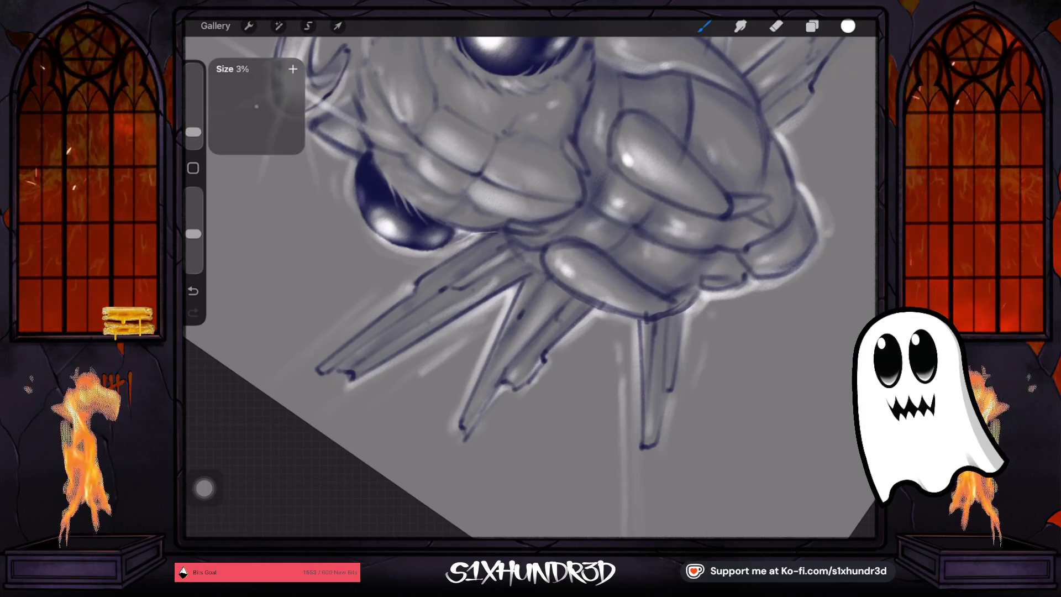
scroll(530, 288, "up", 2)
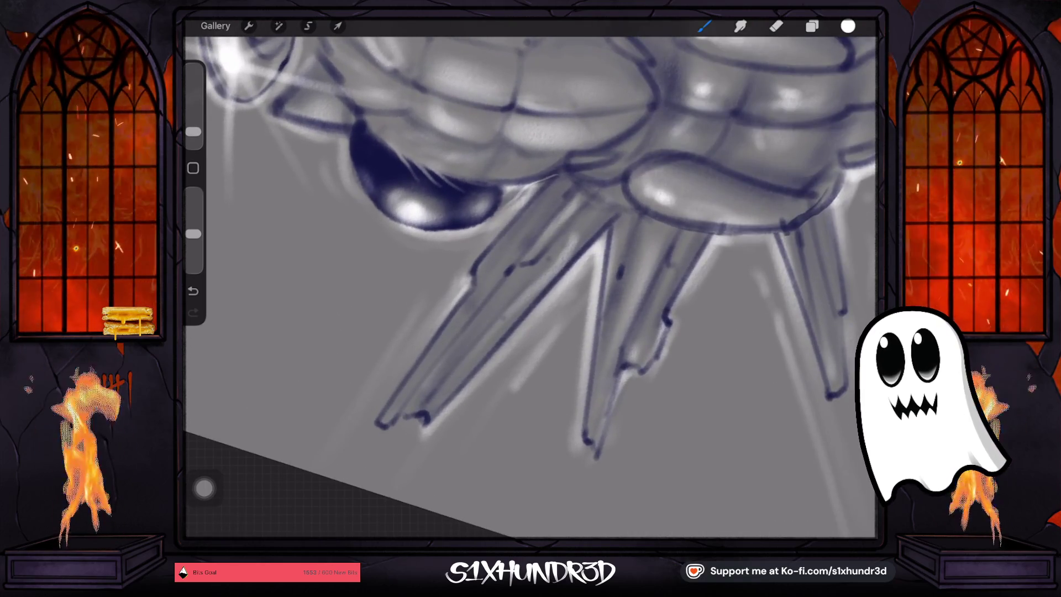
left_click_drag(193, 132, 193, 128)
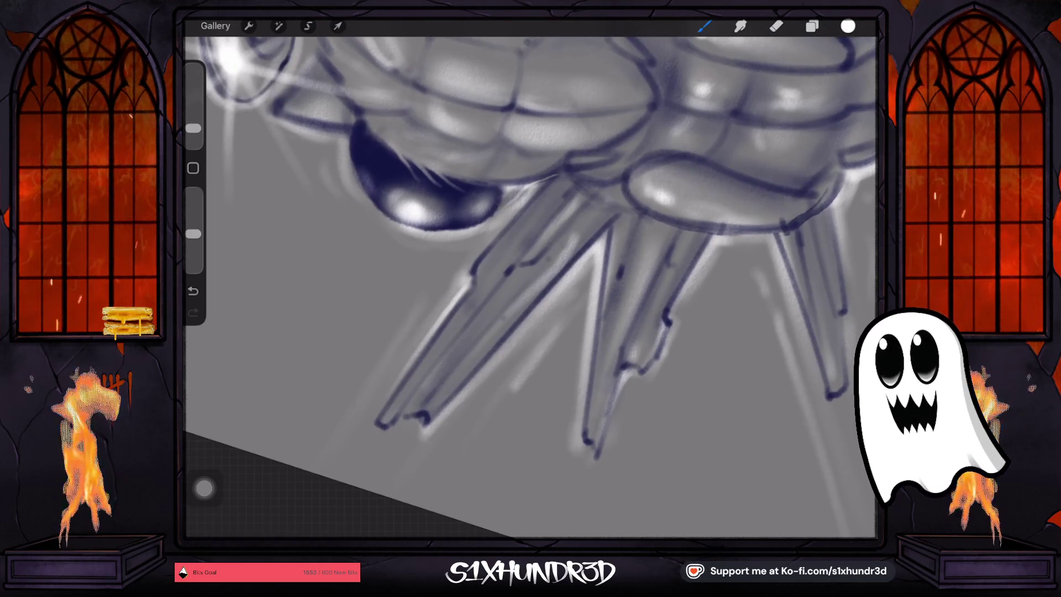
left_click_drag(470, 265, 469, 274)
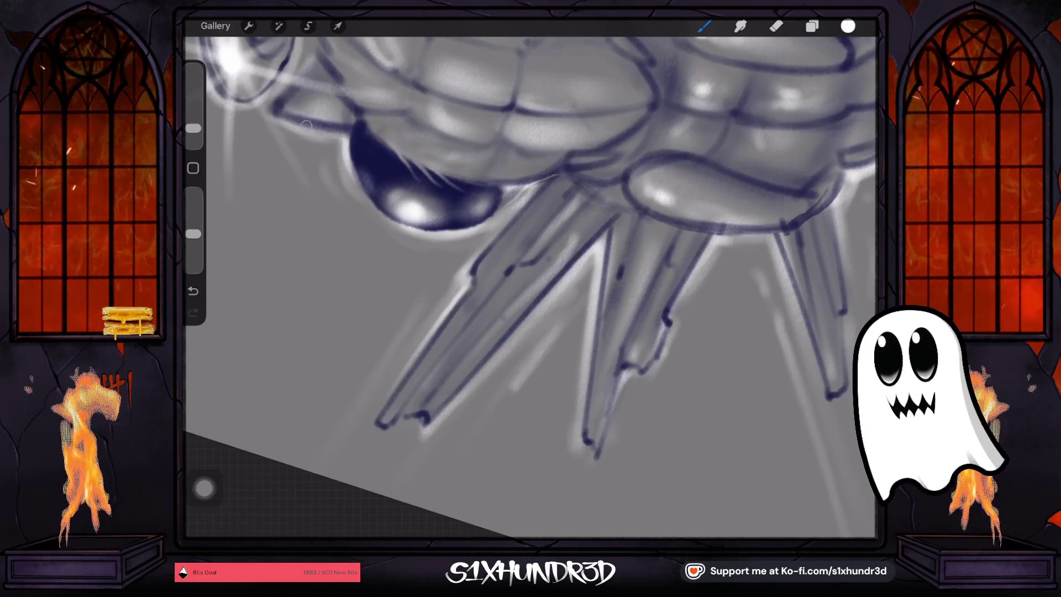
left_click_drag(408, 368, 364, 430)
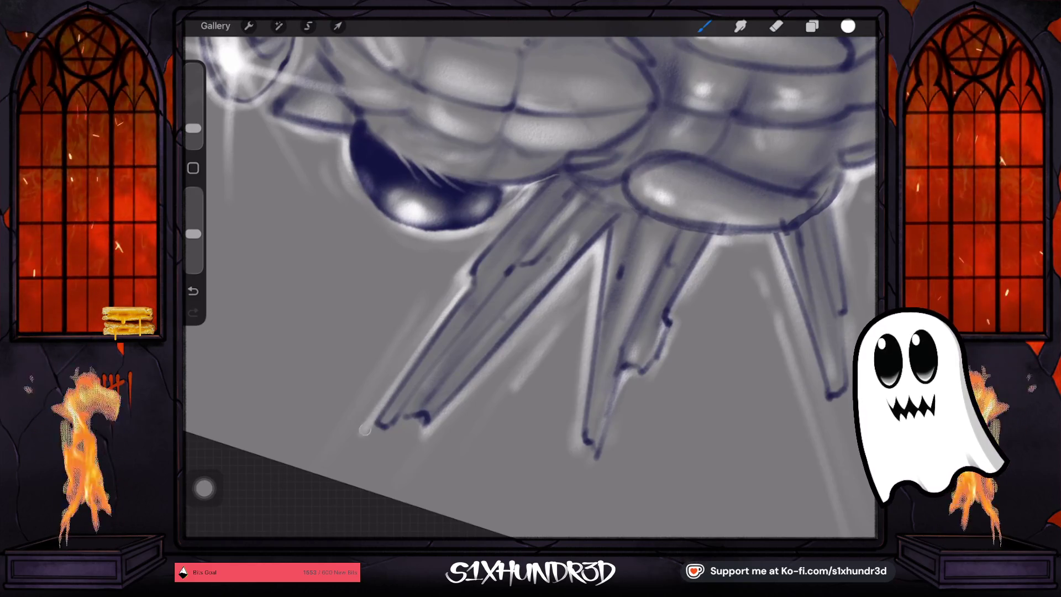
Dab a white highlight on a leg tip, then zoom out to view the whole figure
left_click_drag(531, 287, 420, 221)
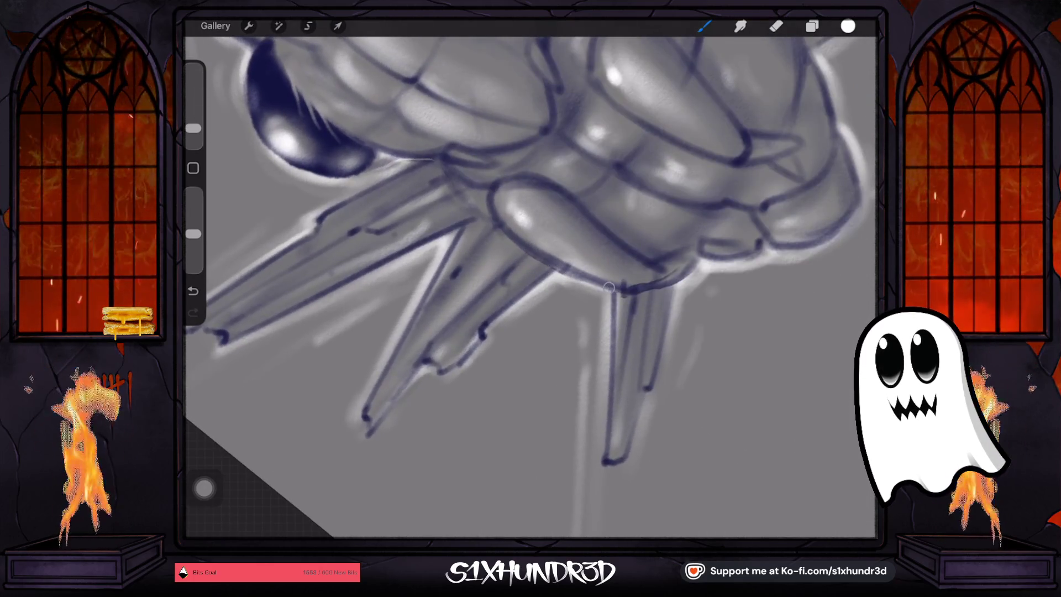
mouse_move(530, 287)
left_mouse_down()
mouse_move(497, 249)
mouse_move(552, 221)
left_mouse_up()
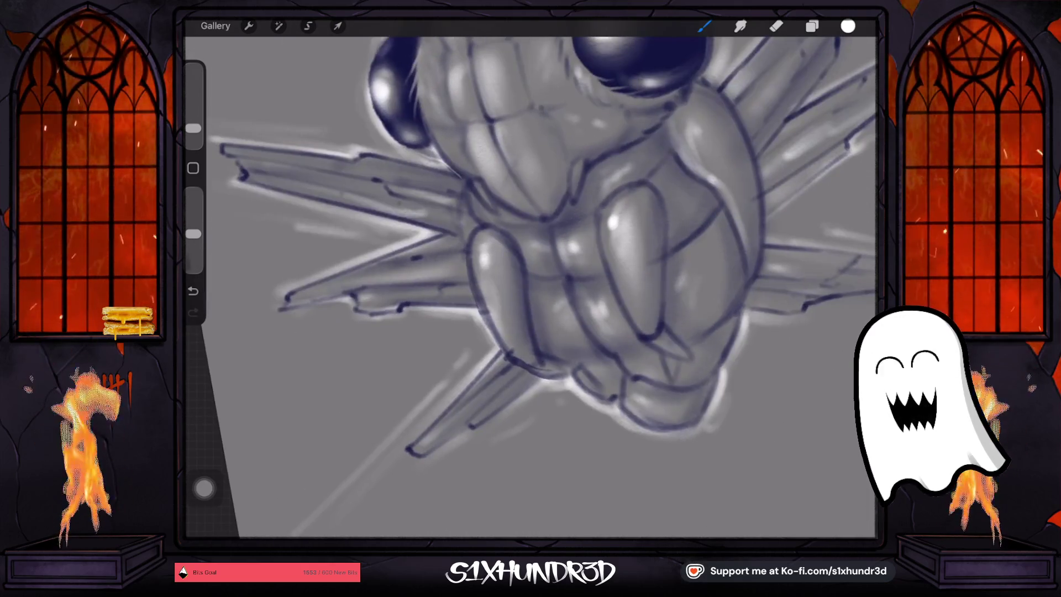
left_click(483, 260)
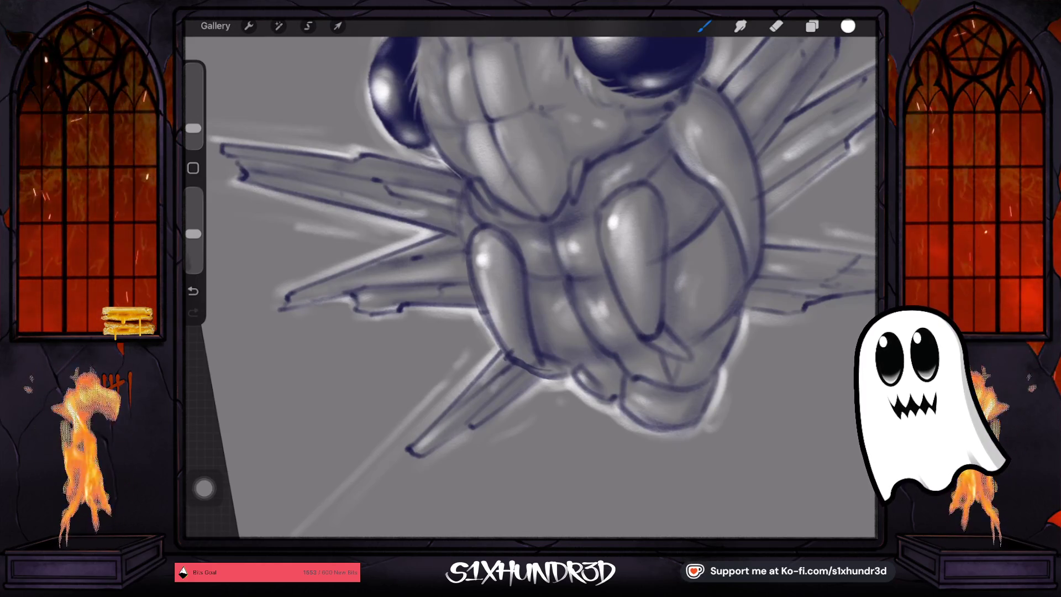
scroll(530, 276, "down", 3)
scroll(530, 276, "right", 2)
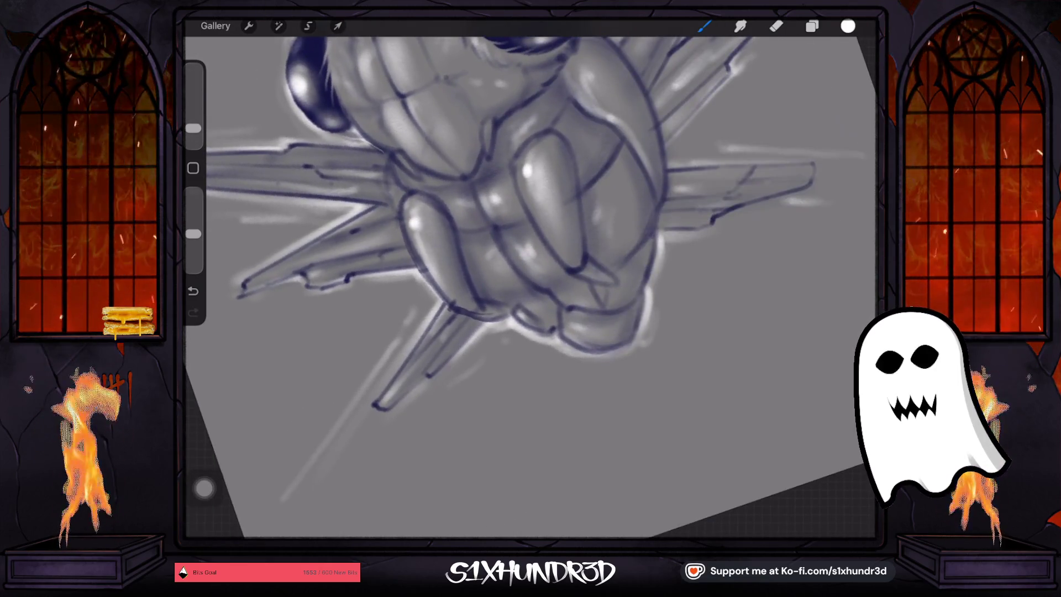
scroll(531, 276, "up", 3)
scroll(530, 276, "right", 3)
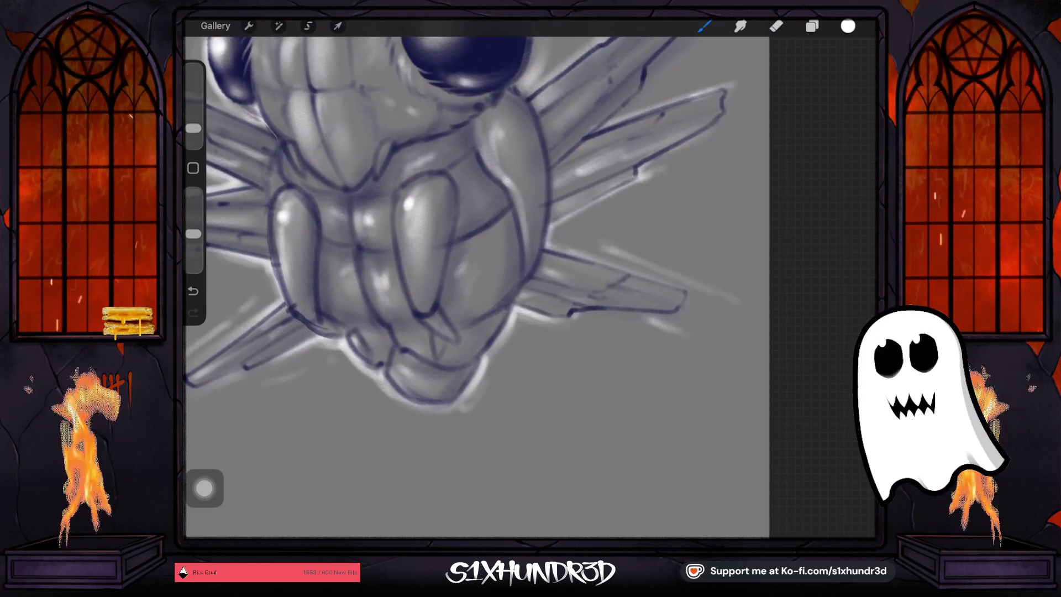
scroll(458, 226, "up", 1)
scroll(532, 260, "down", 3)
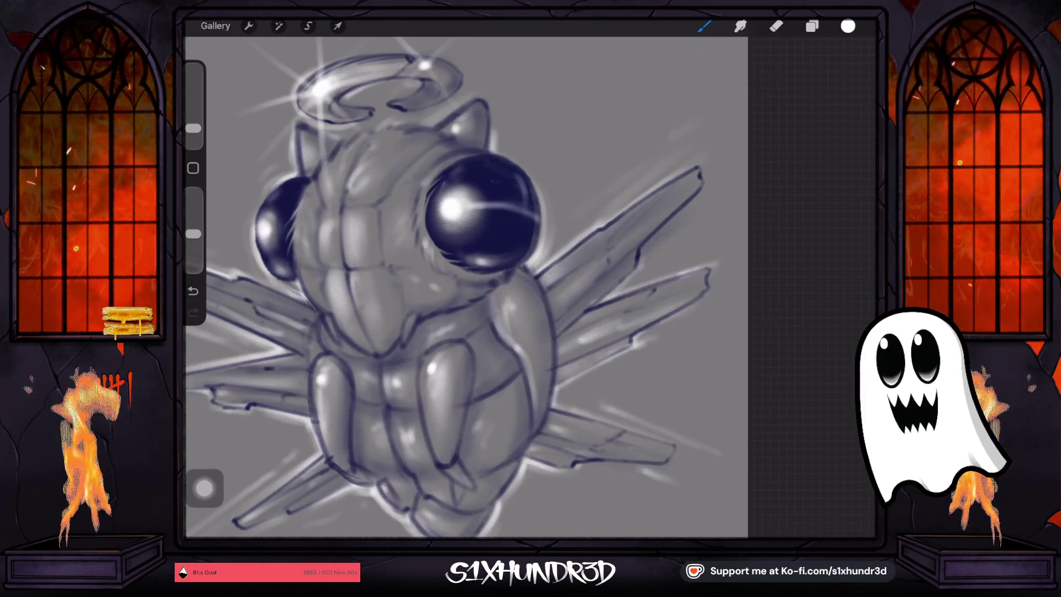
Turn the view upright over the head, shrink the brush slightly, and show the layers list
scroll(530, 287, "up", 5)
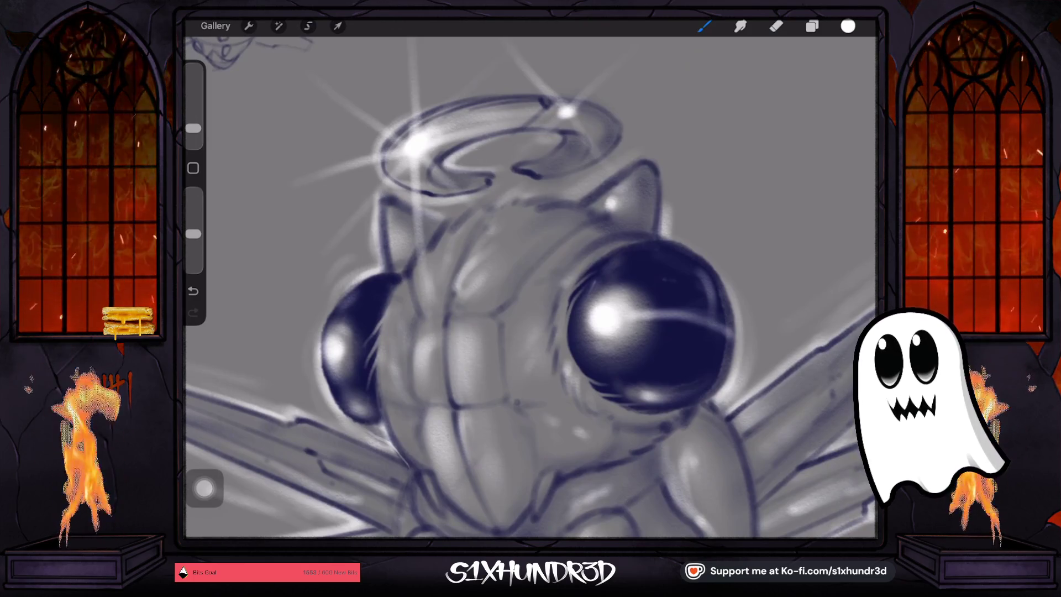
left_click_drag(649, 326, 730, 298)
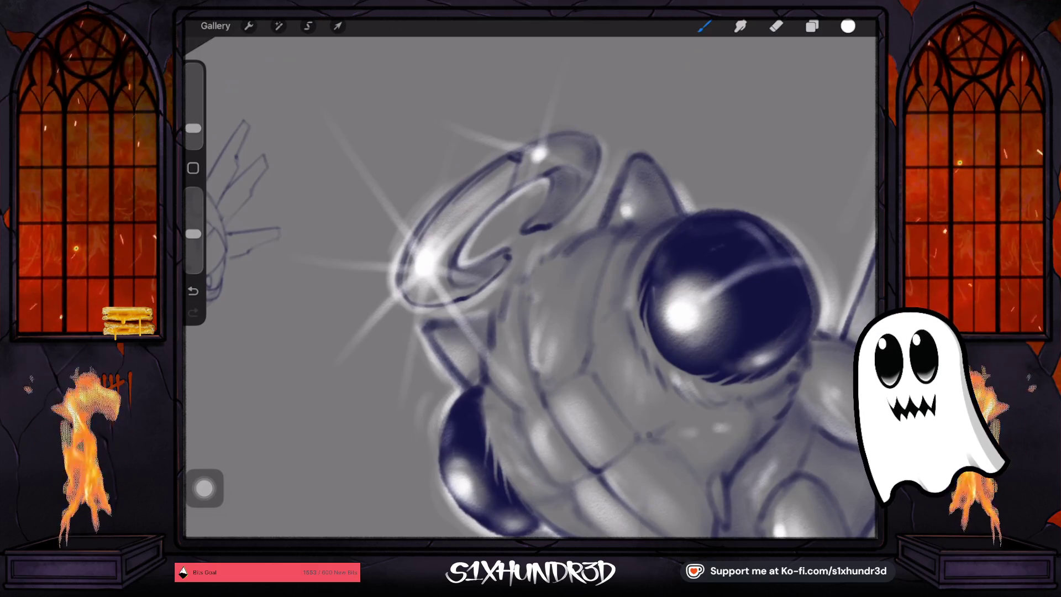
left_click_drag(475, 442, 448, 315)
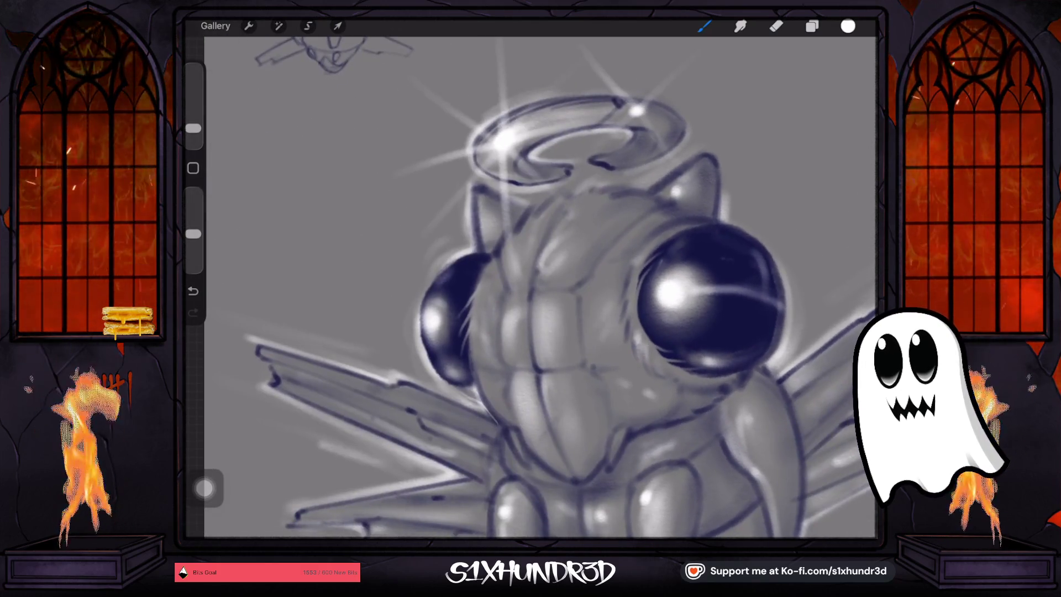
left_click_drag(192, 129, 193, 132)
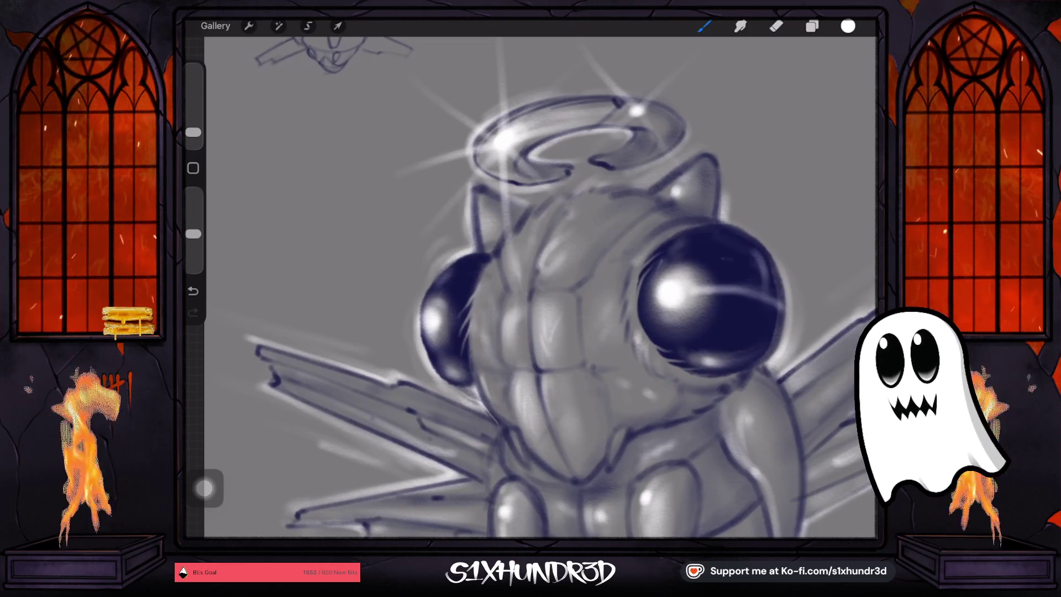
left_click(812, 26)
Switch to Layer 13, close the layers list, and zoom out to fit the whole canvas
left_click(770, 116)
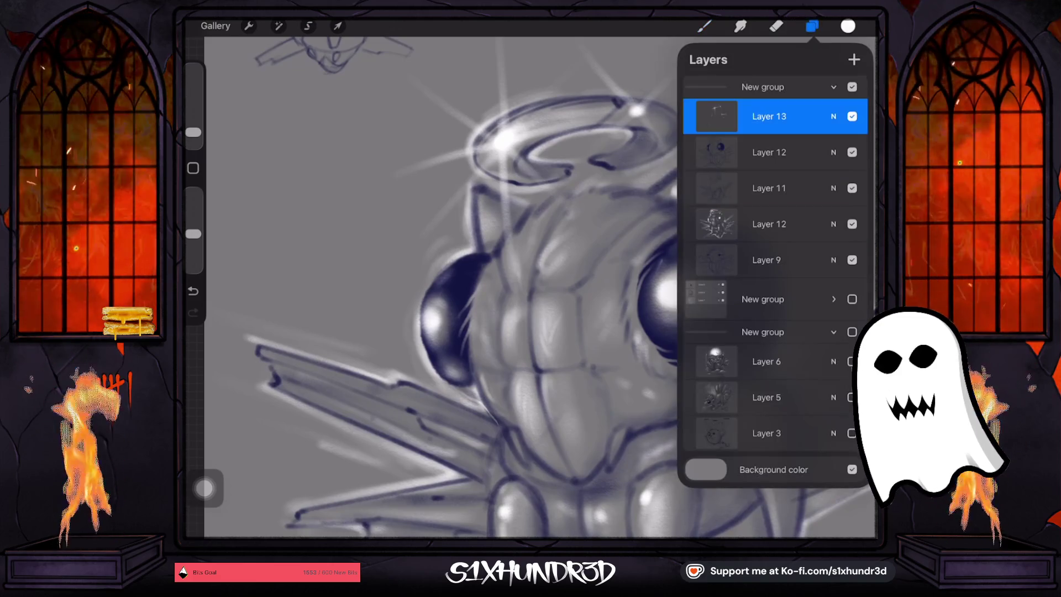
left_click(704, 26)
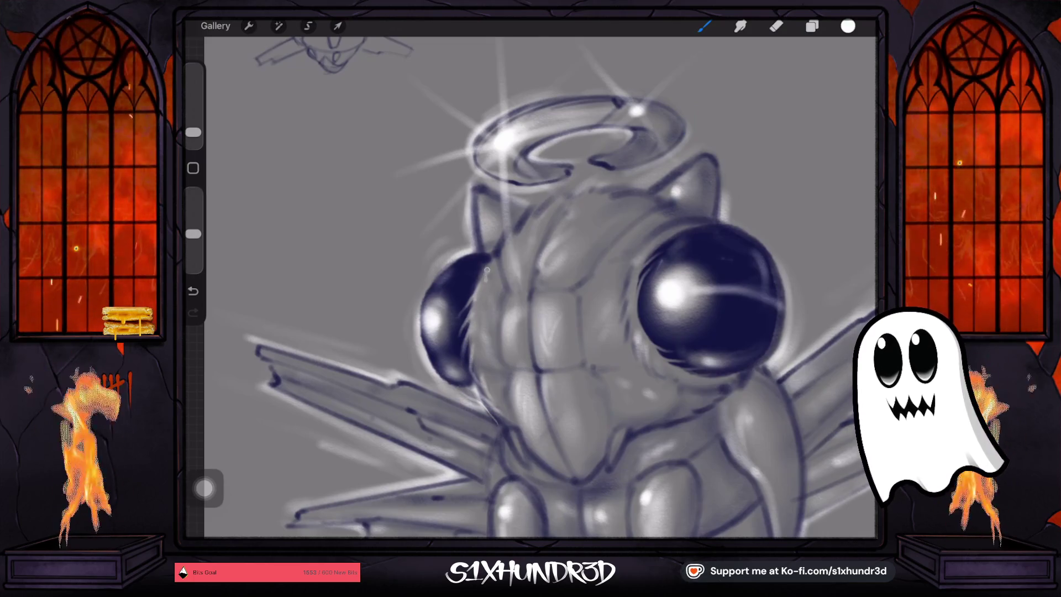
scroll(530, 288, "down", 2)
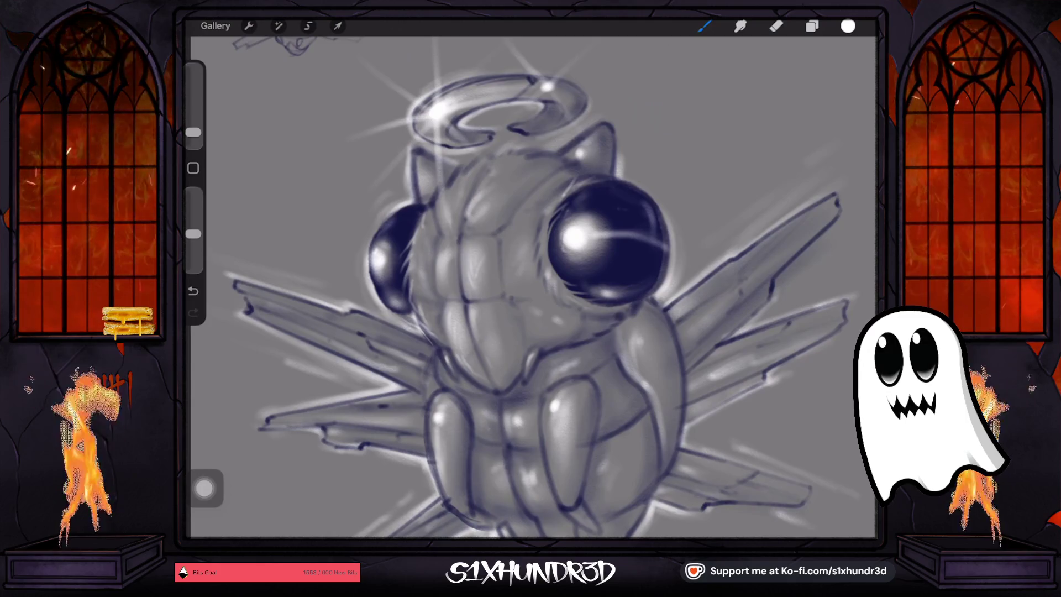
scroll(534, 287, "down", 3)
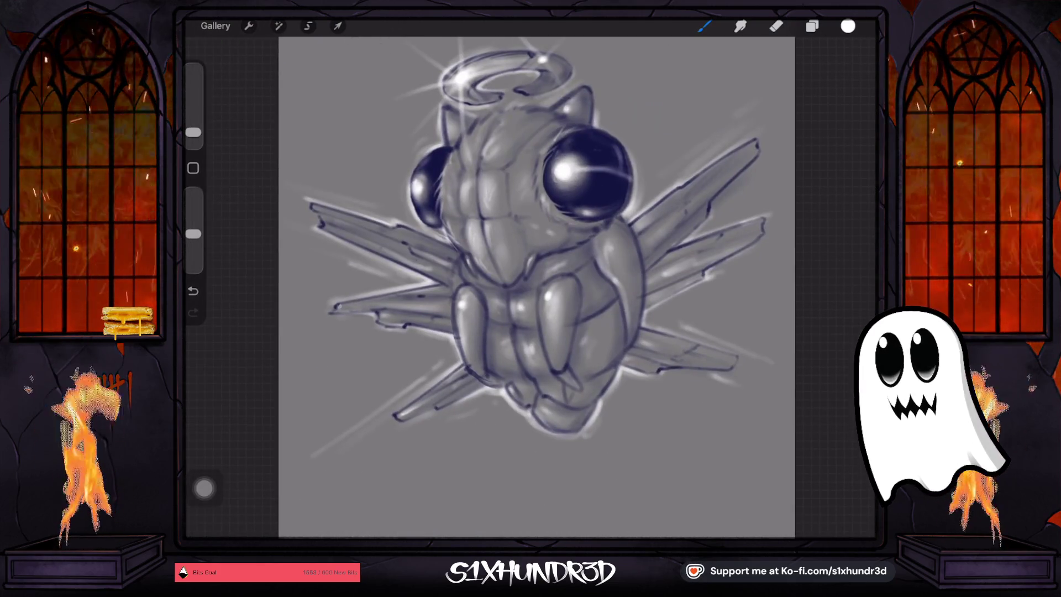
Enlarge the brush, sample the navy from the owl's eye, and bring up the Layers list
left_click_drag(193, 132, 192, 121)
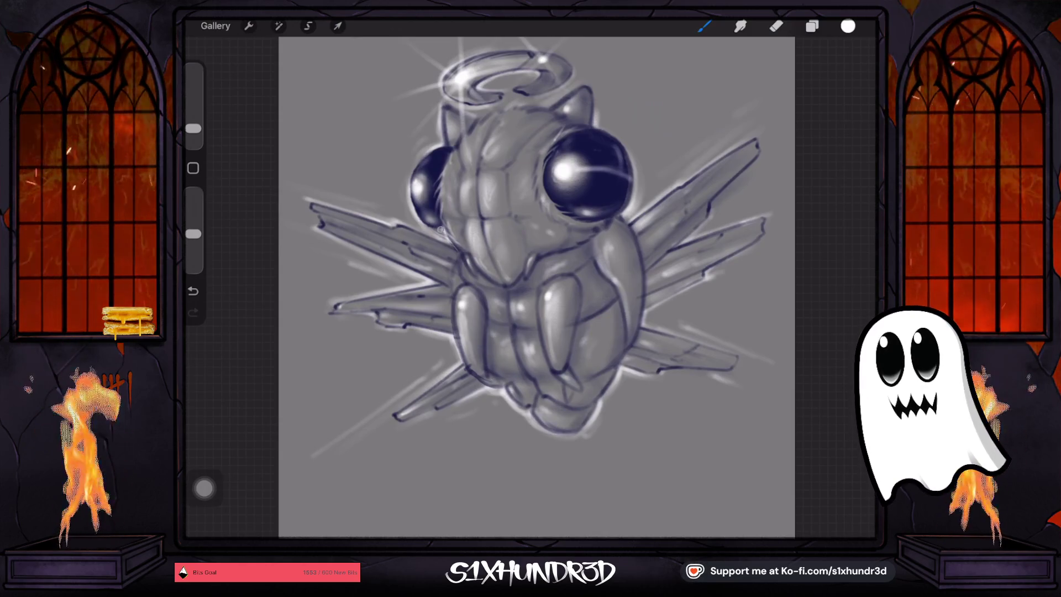
scroll(427, 157, "down", 3)
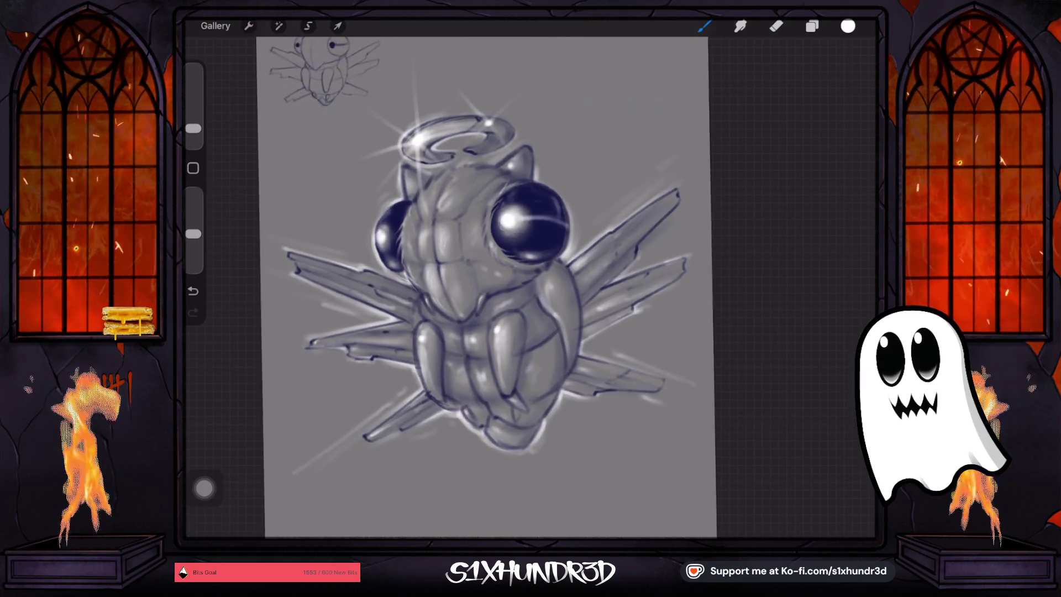
scroll(481, 288, "up", 3)
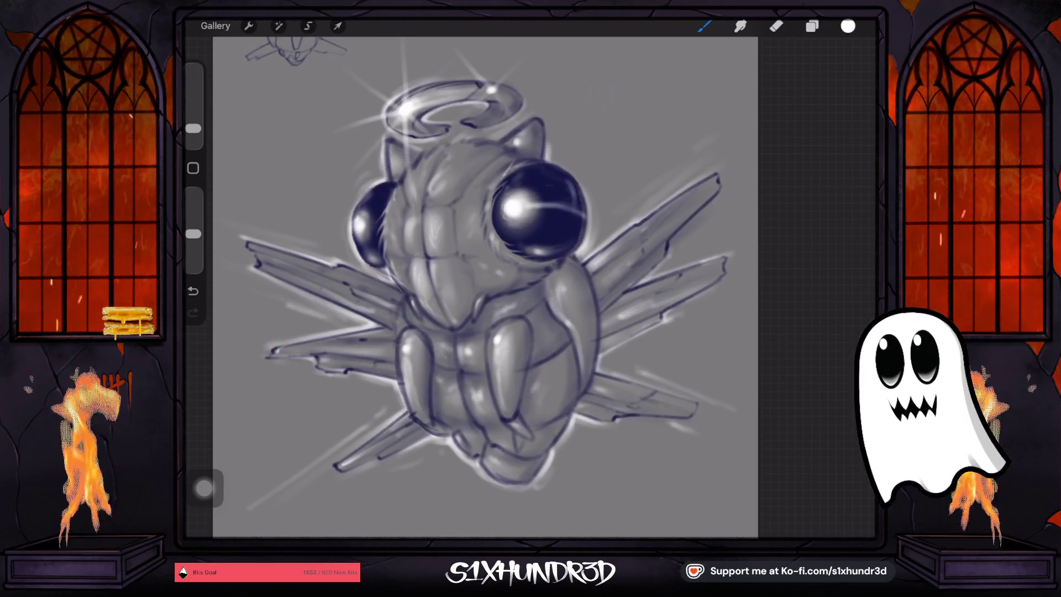
scroll(484, 283, "up", 1)
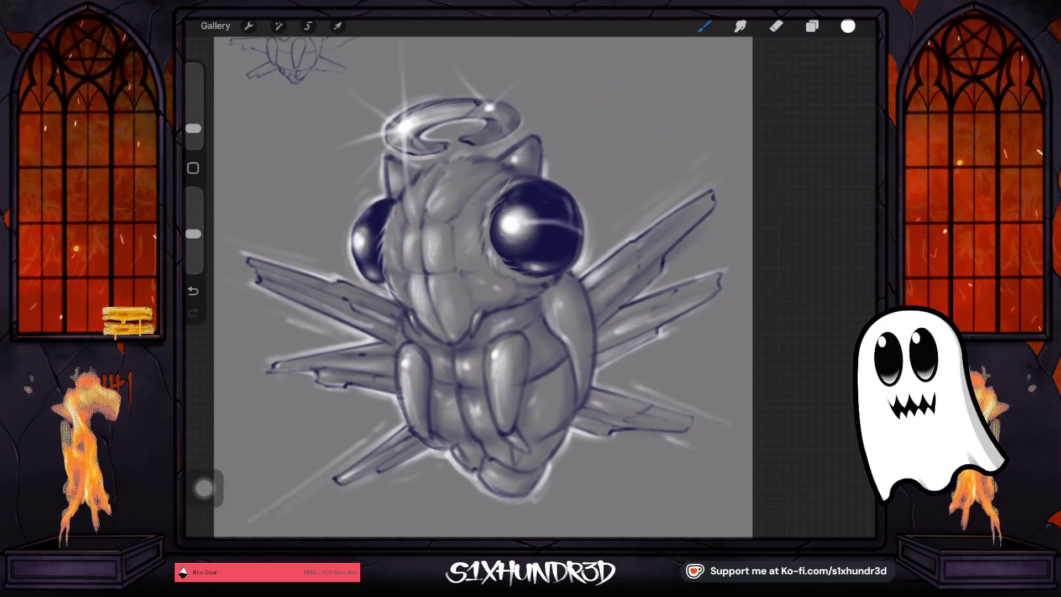
scroll(481, 287, "up", 2)
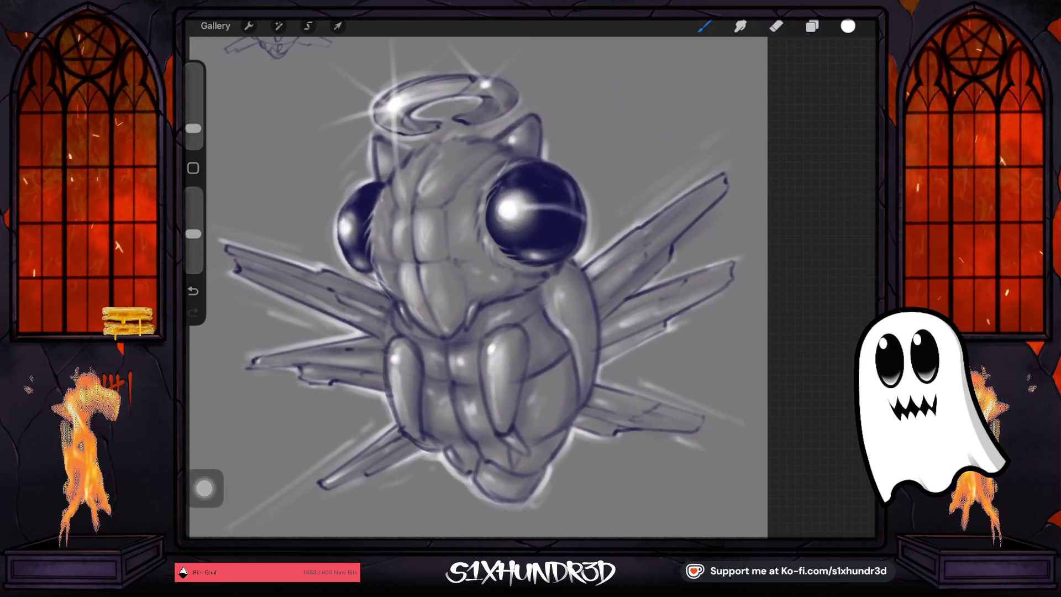
left_click(534, 228)
left_click(811, 26)
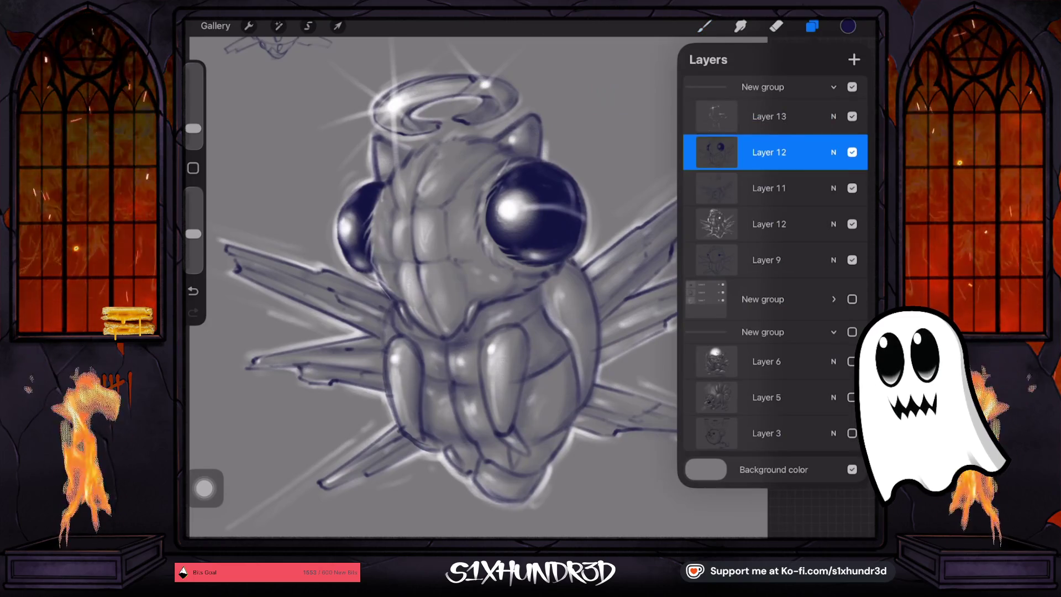
Make Layer 11 active, close Layers, and adjust the navy brush size between 4% and 9%
left_click(769, 188)
left_click(704, 26)
left_click_drag(193, 128, 193, 119)
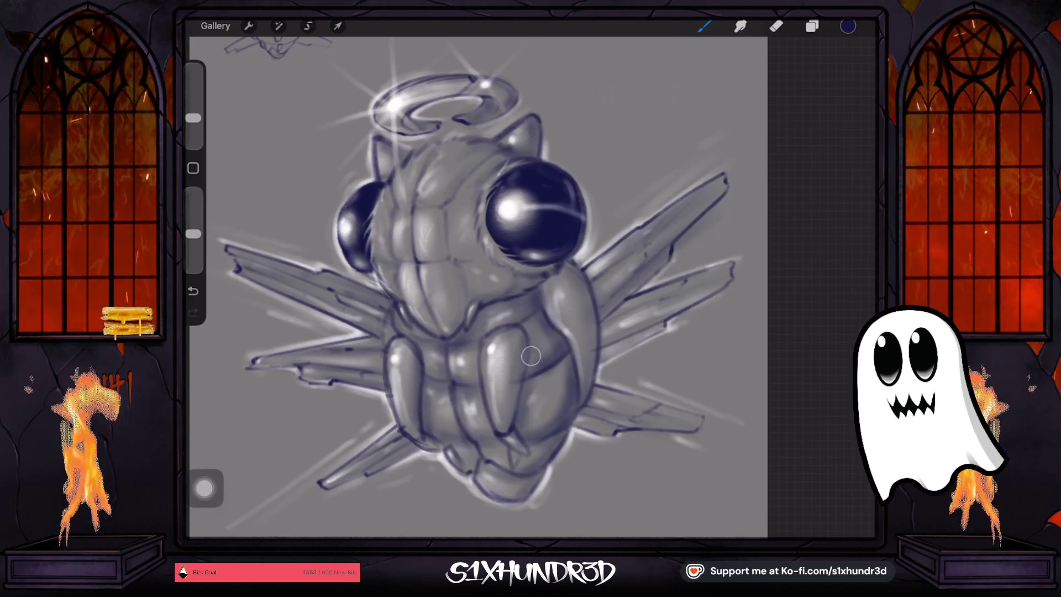
left_click_drag(192, 118, 193, 125)
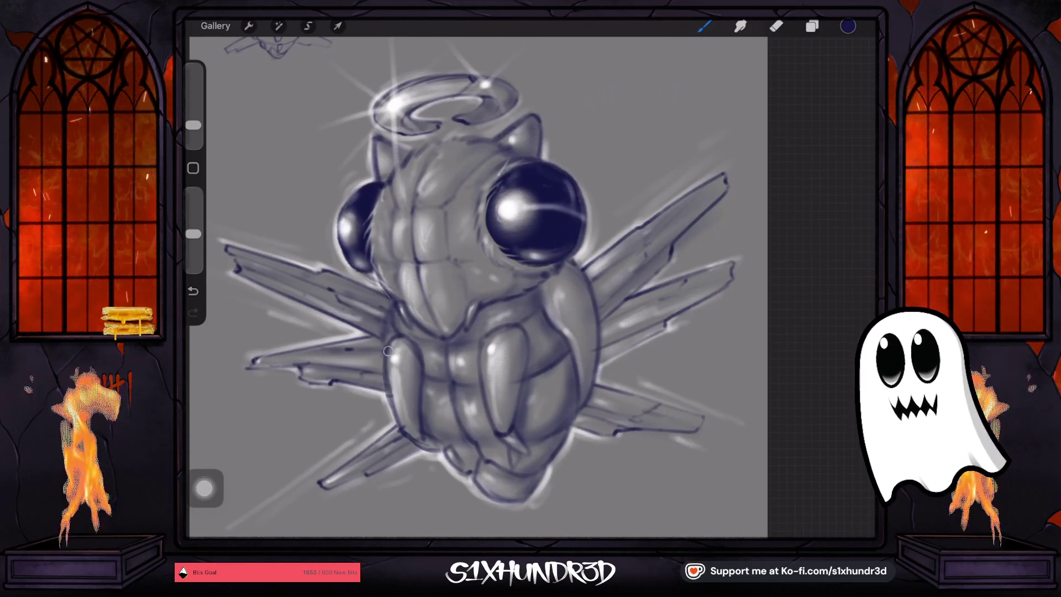
left_click_drag(193, 124, 193, 128)
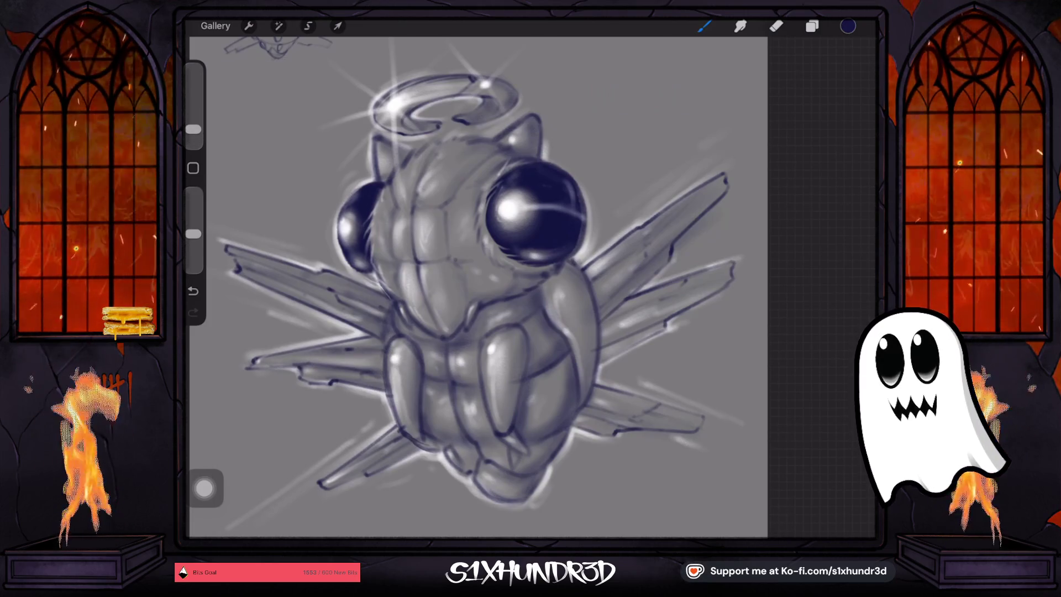
left_click_drag(192, 129, 193, 125)
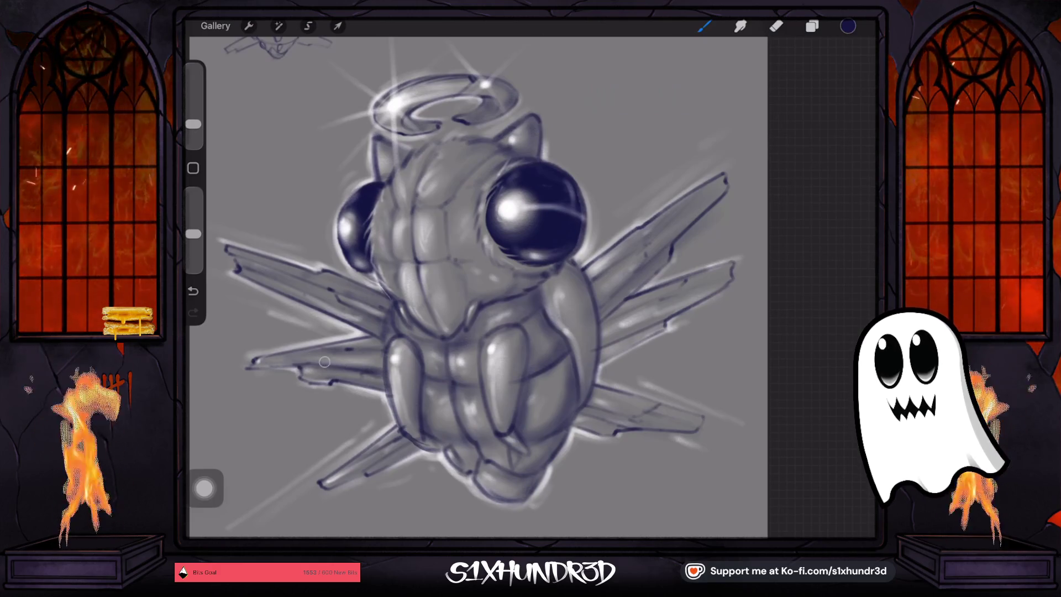
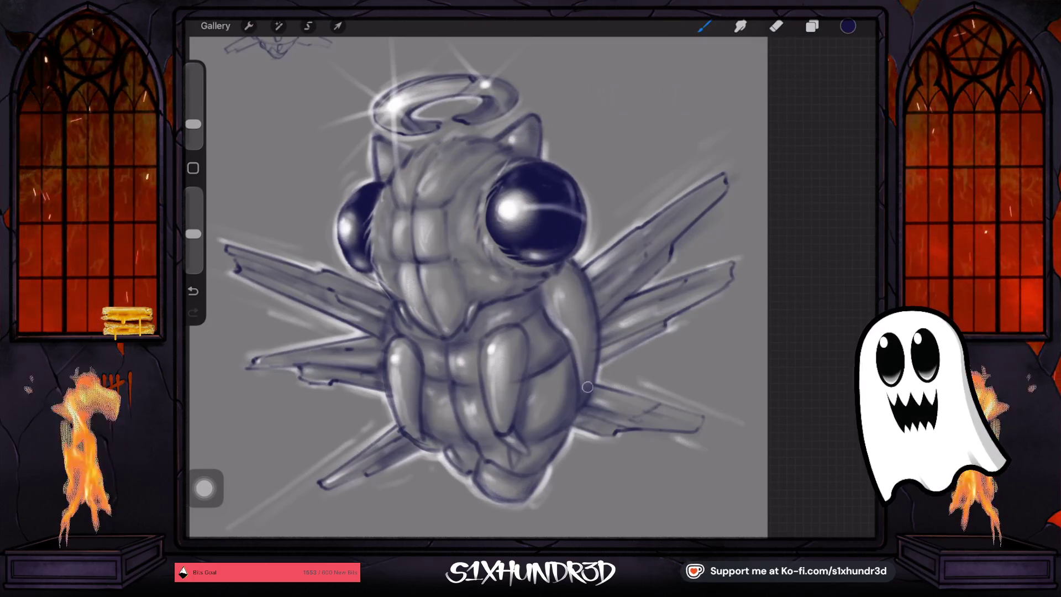
Reframe the fly upright and larger, and fine-tune the brush size
left_click_drag(641, 419, 677, 379)
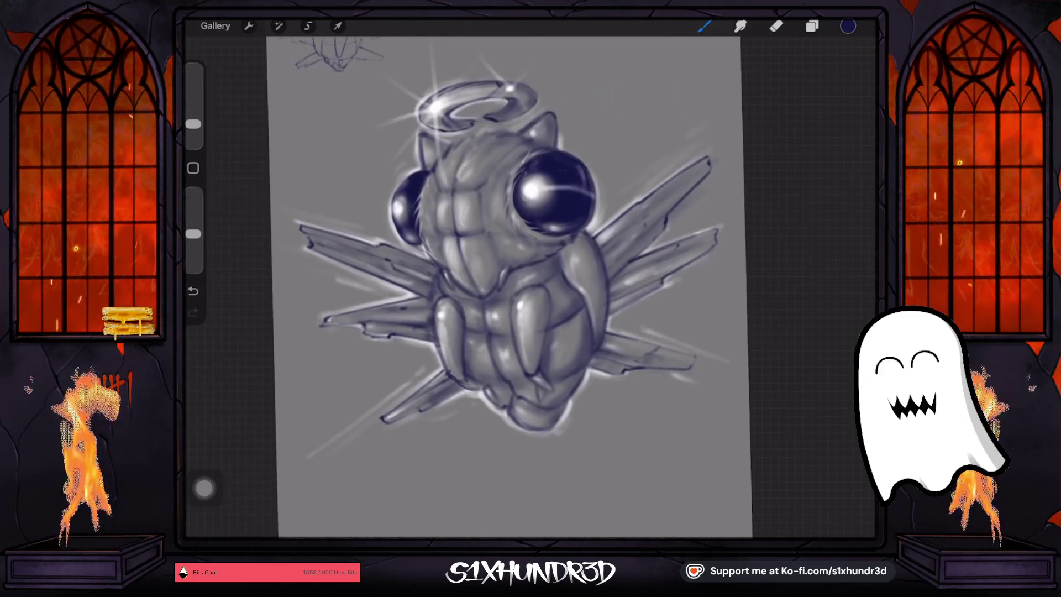
mouse_move(524, 287)
left_mouse_down()
mouse_move(497, 276)
mouse_move(523, 288)
left_mouse_up()
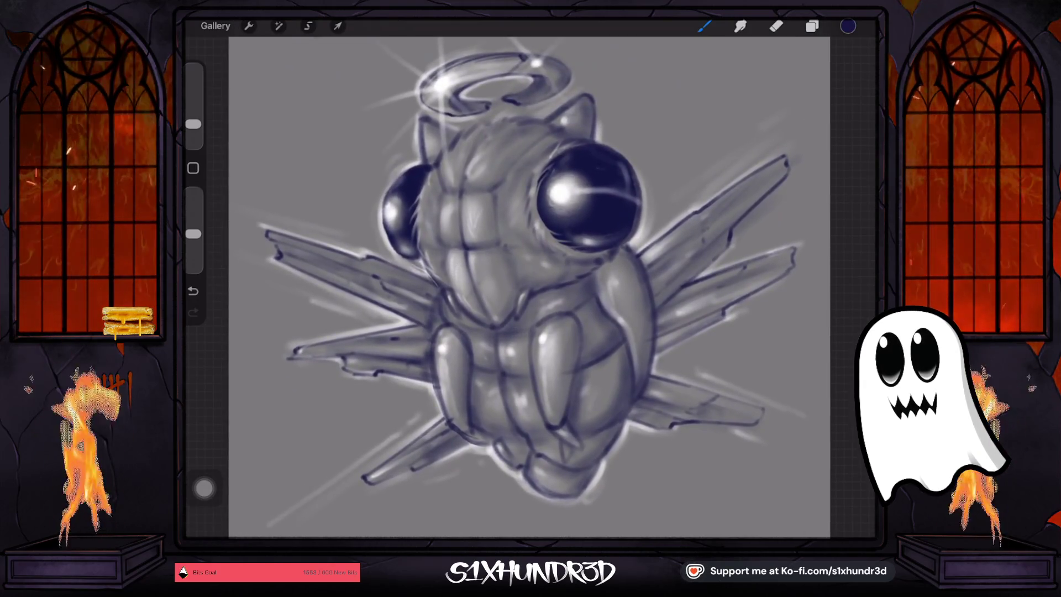
scroll(530, 288, "down", 2)
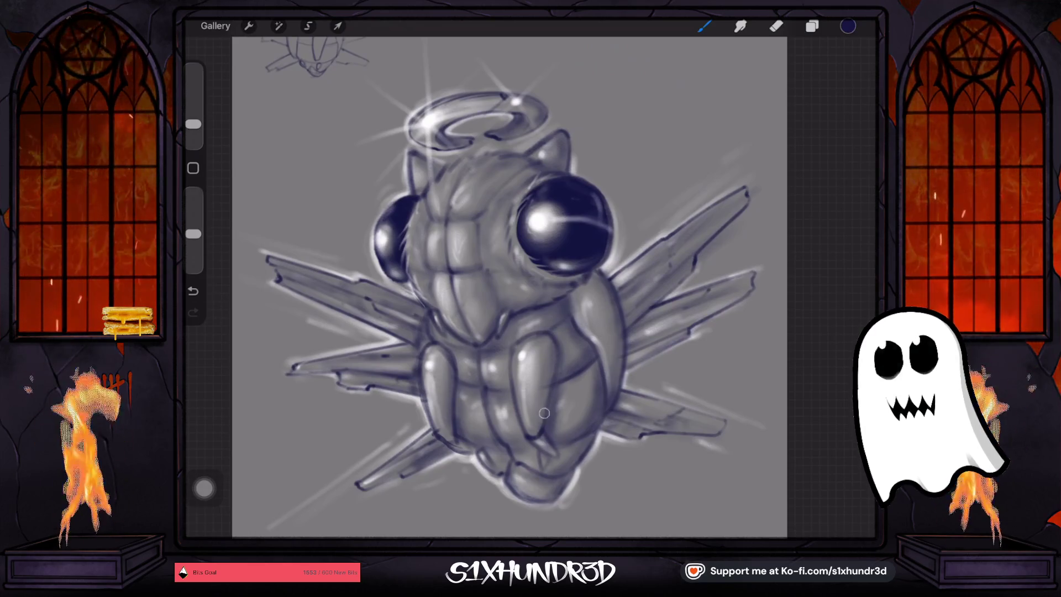
left_click_drag(193, 124, 193, 119)
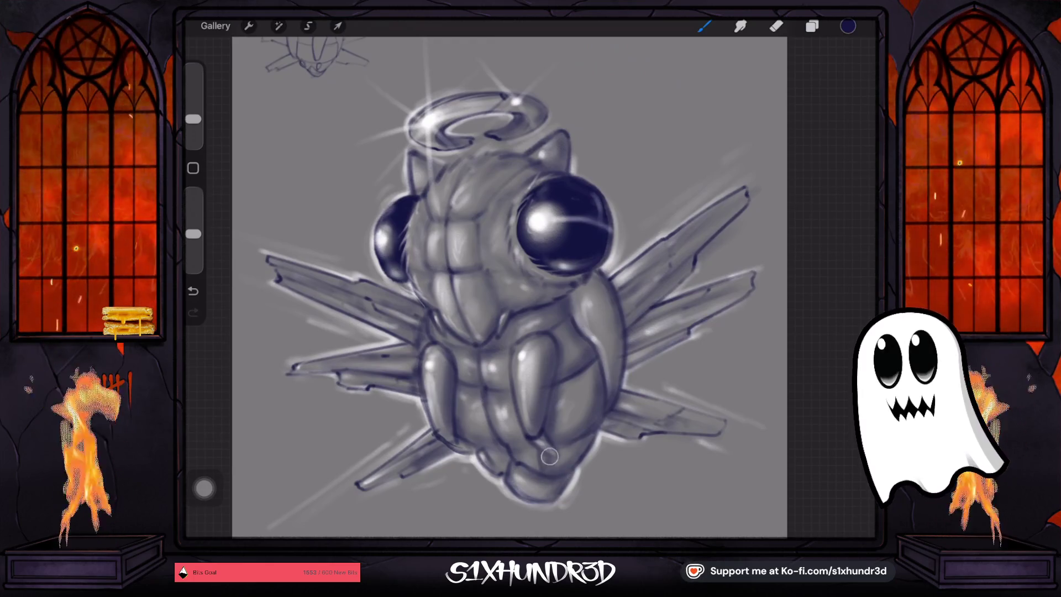
left_click_drag(194, 118, 193, 127)
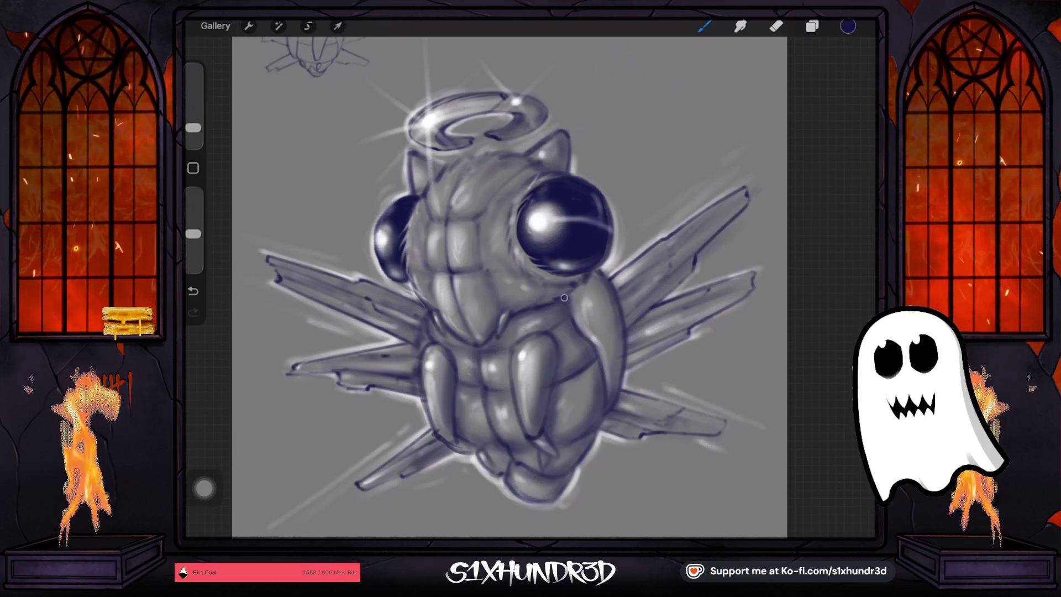
left_click_drag(193, 127, 193, 119)
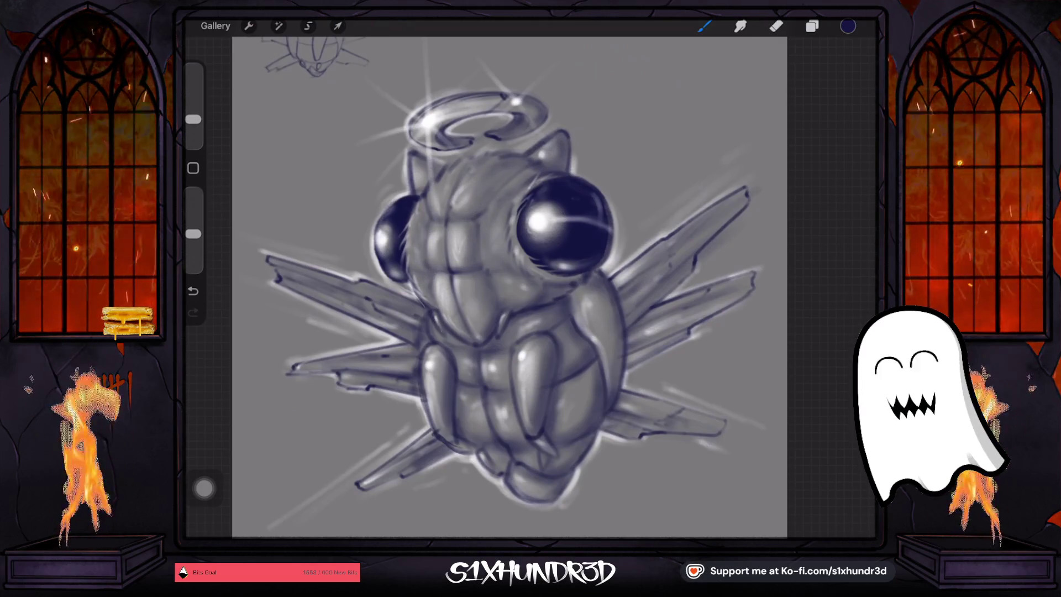
scroll(489, 287, "down", 3)
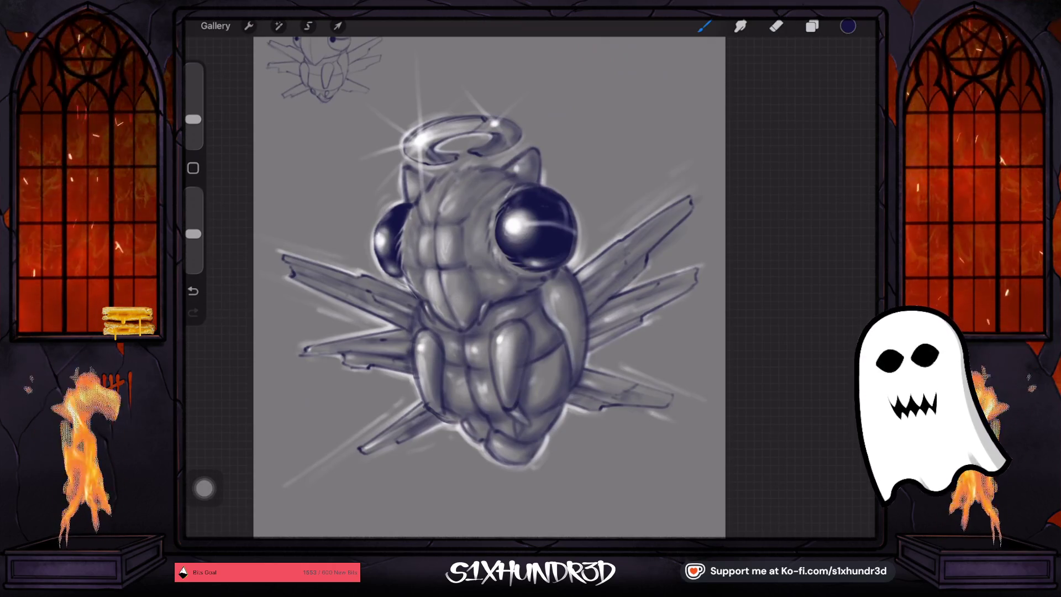
With the Ghosty Sketch Round brush, add a light lower-fang highlight and darken the lower-jaw outline
left_click(704, 26)
scroll(746, 299, "up", 5)
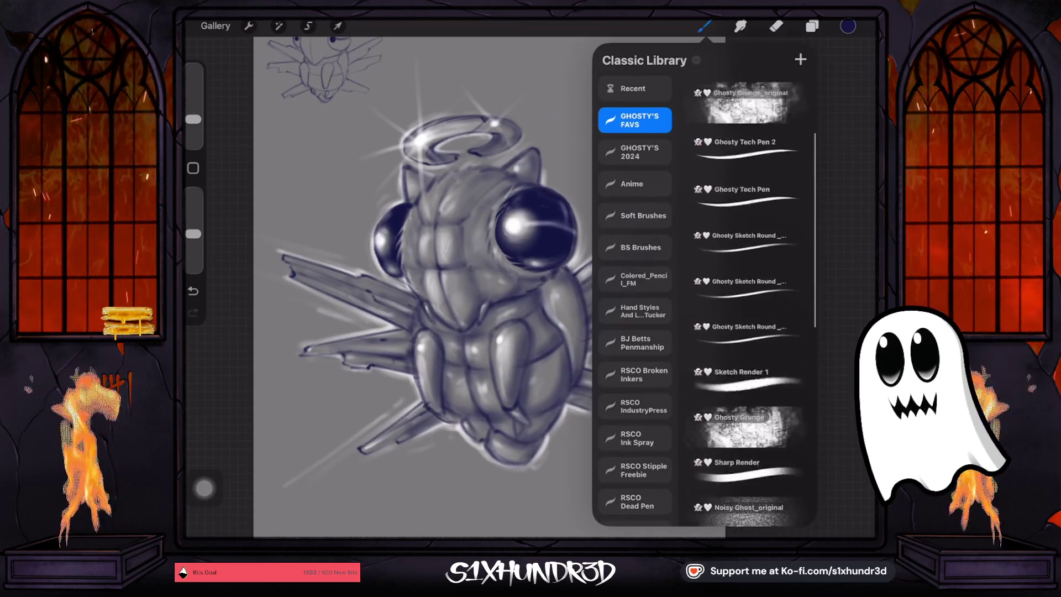
left_click(747, 138)
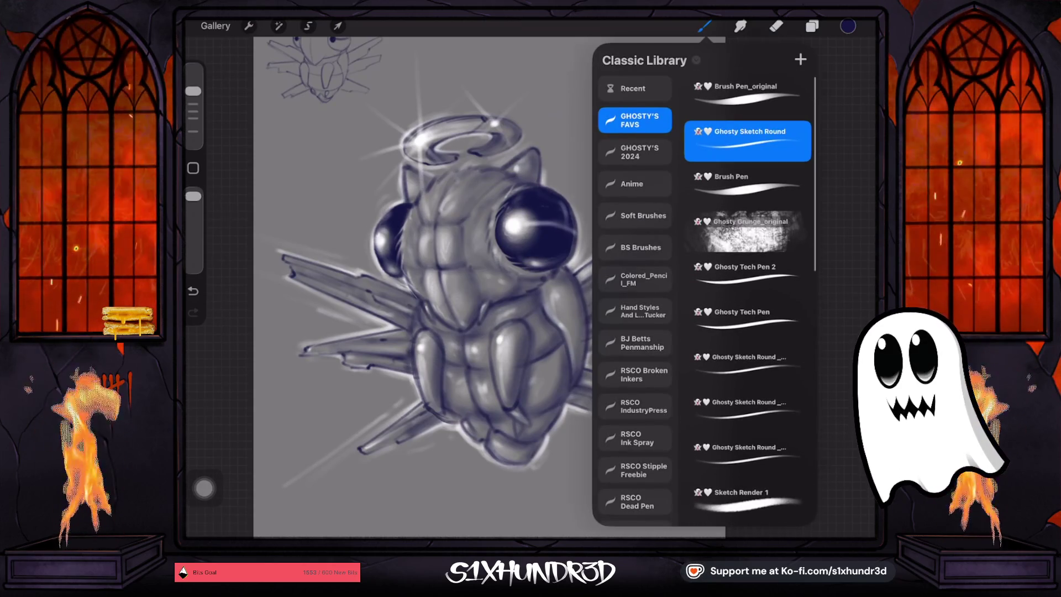
left_click(420, 287)
scroll(531, 282, "up", 5)
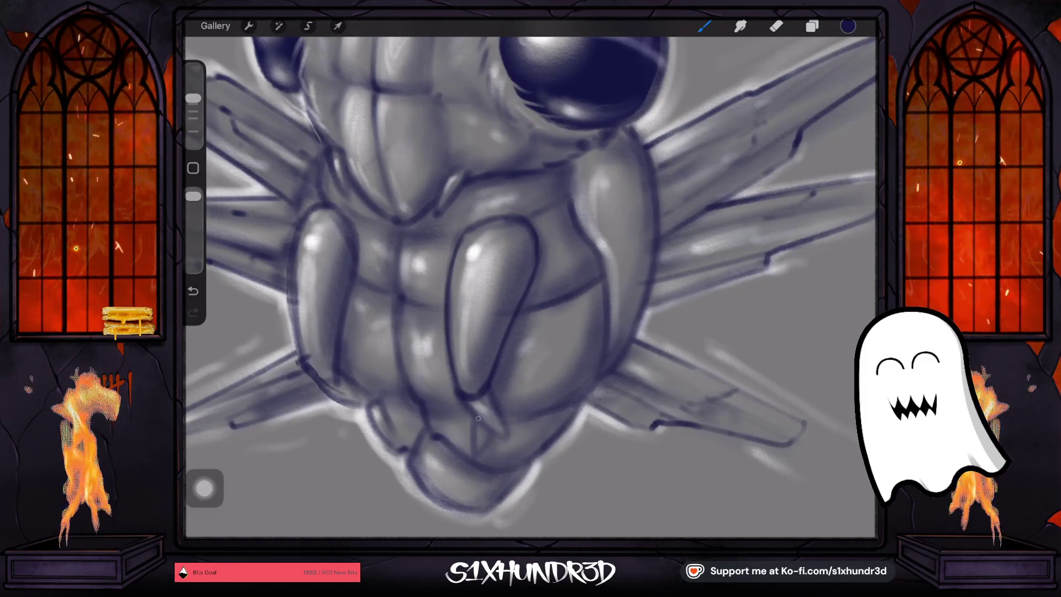
left_click_drag(475, 408, 504, 432)
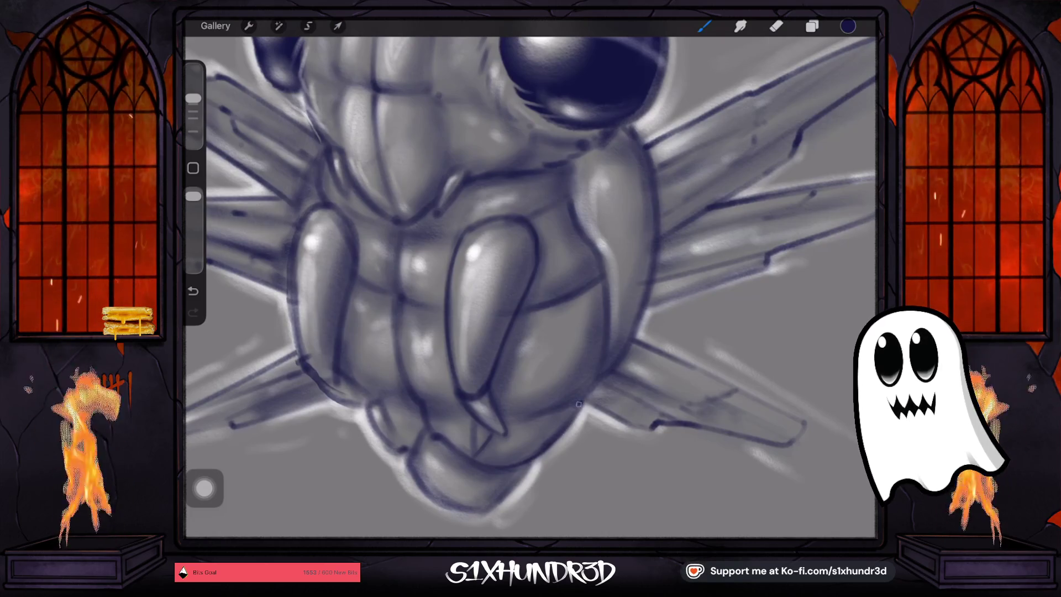
left_click_drag(528, 466, 482, 510)
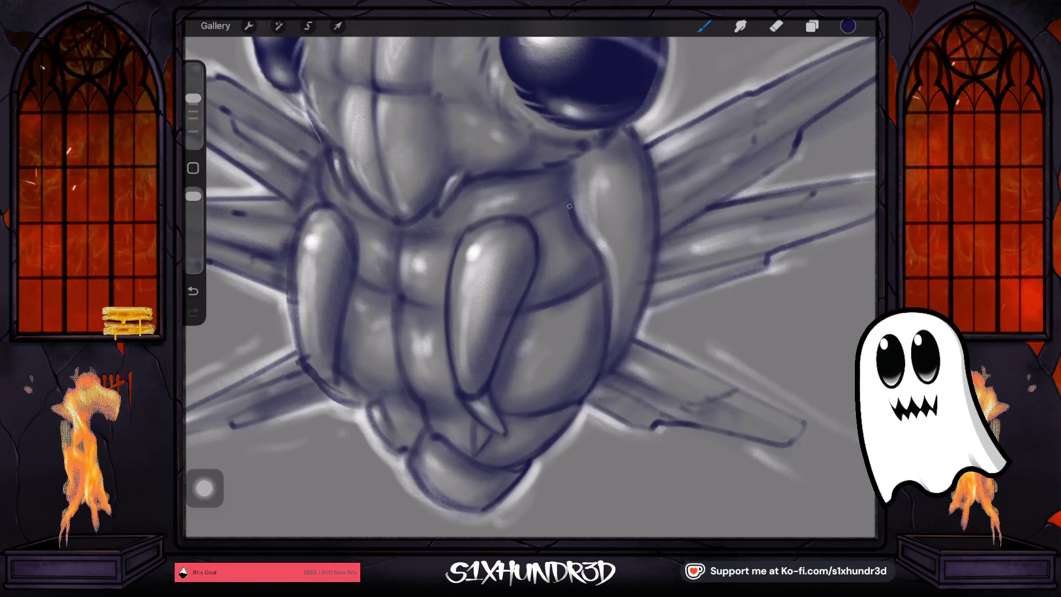
scroll(530, 287, "down", 5)
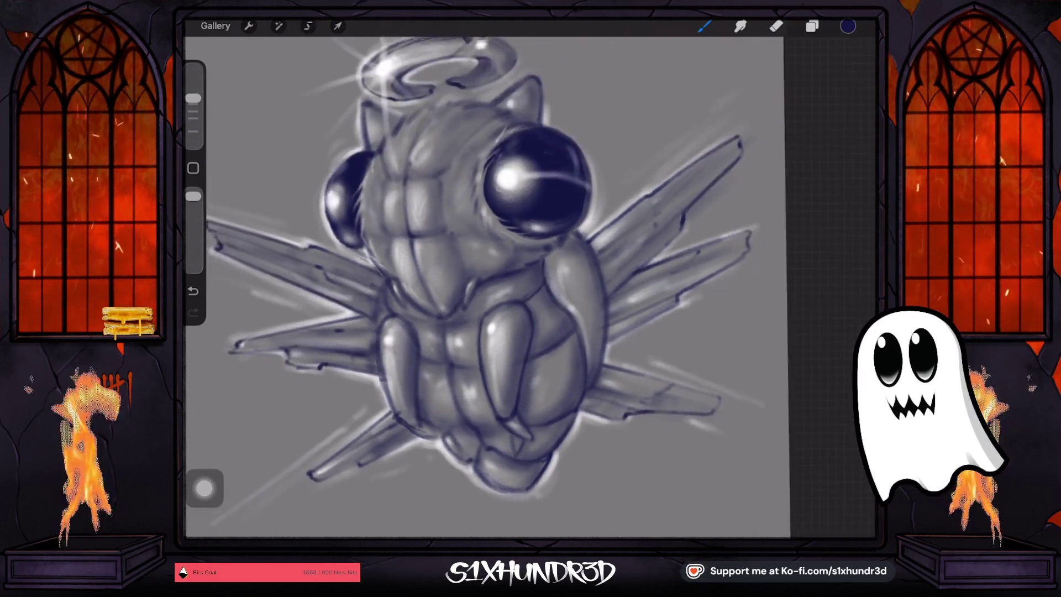
scroll(531, 288, "up", 3)
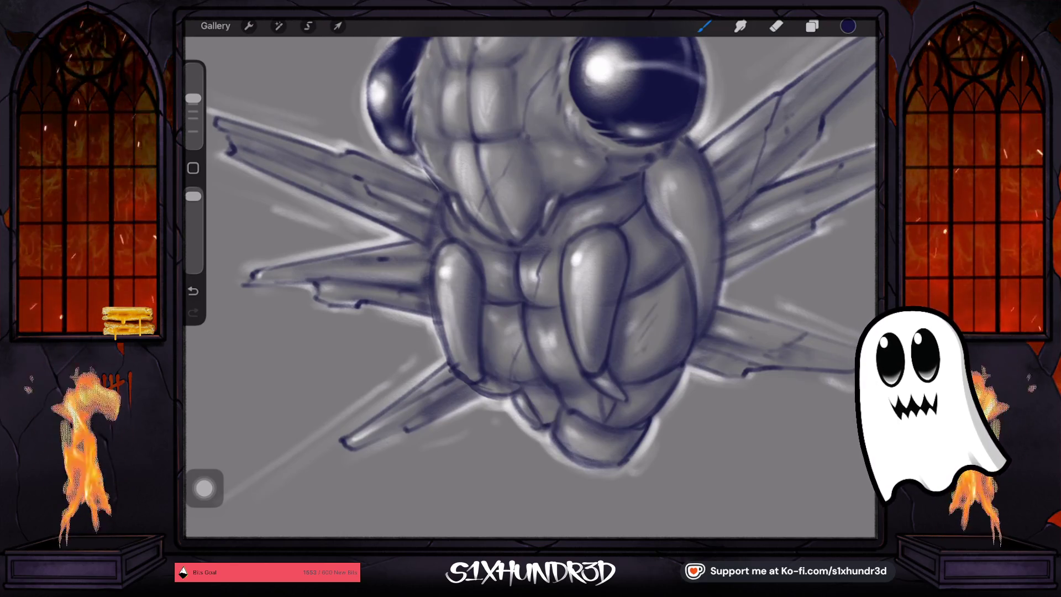
left_click(848, 26)
Paint a faint near-white highlight on the fly's body on Layer 12, then view the whole fly
left_click(739, 134)
left_click(812, 26)
left_click(768, 224)
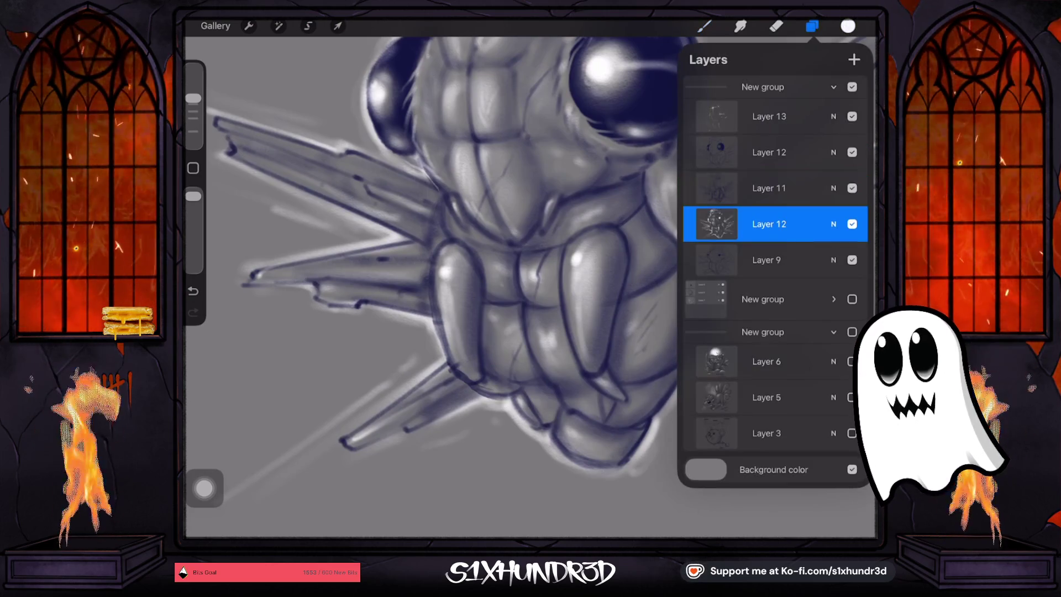
left_click(703, 26)
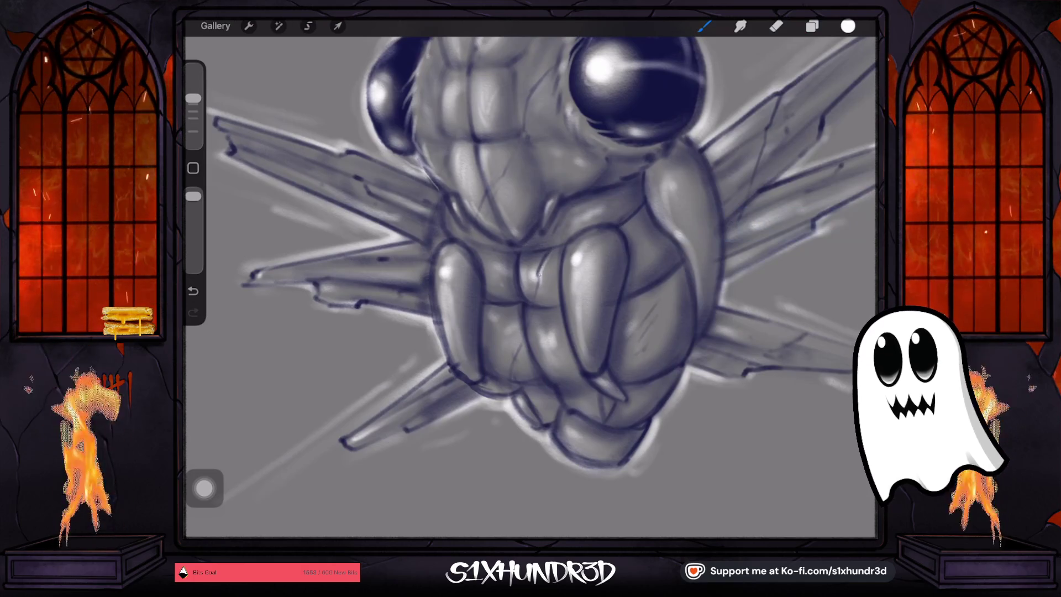
left_click_drag(521, 349, 512, 364)
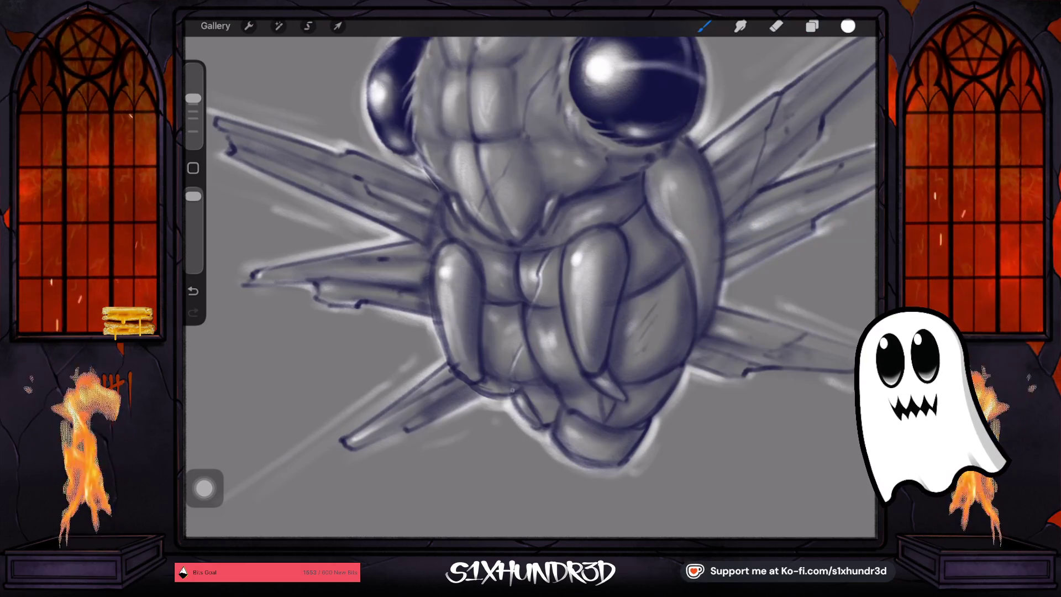
scroll(531, 277, "up", 2)
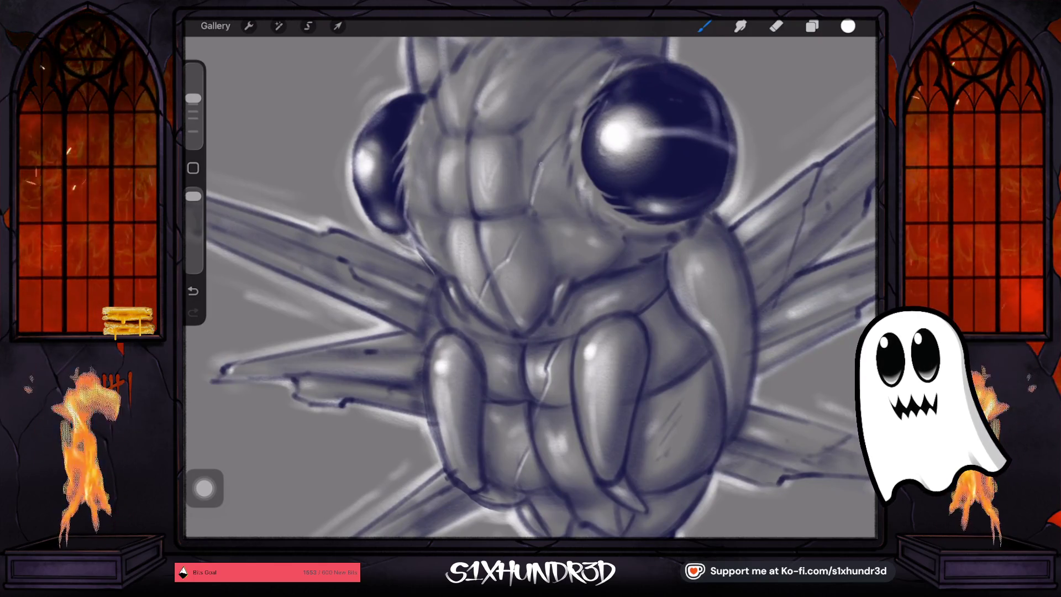
scroll(530, 287, "down", 3)
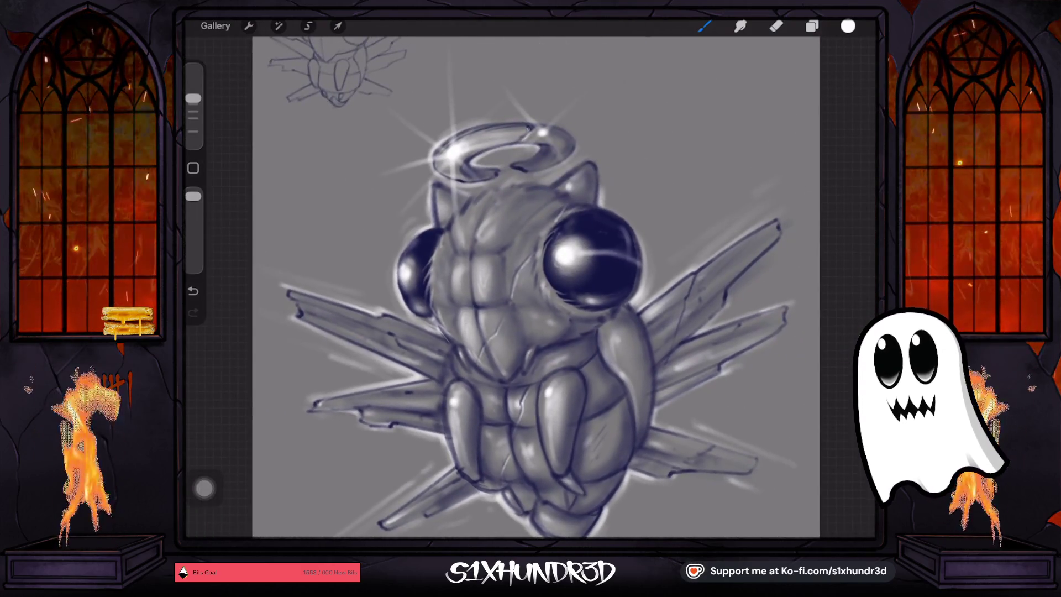
scroll(519, 287, "down", 2)
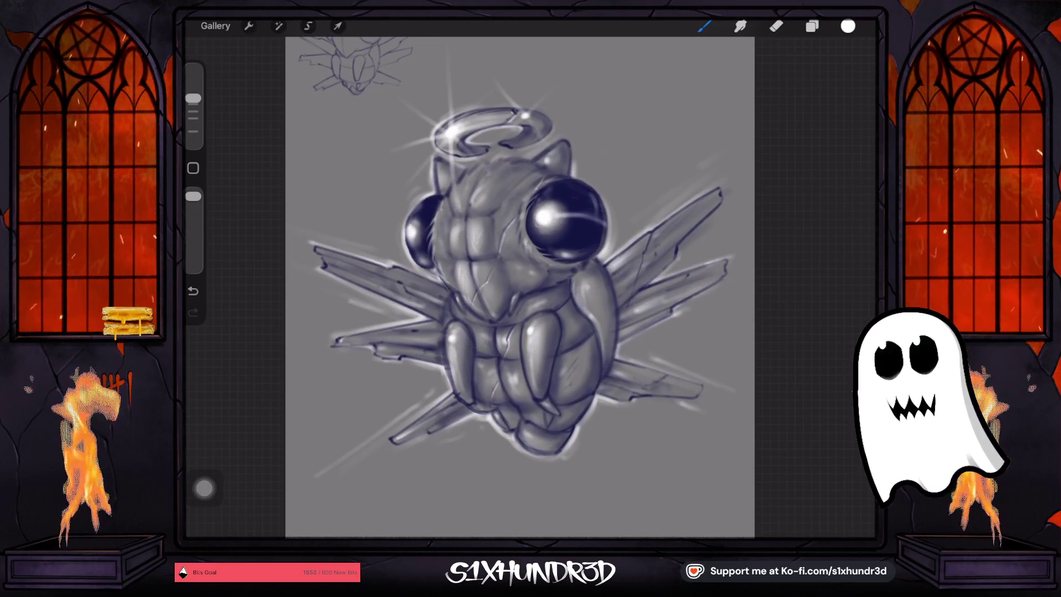
scroll(531, 277, "up", 3)
Sample the navy eye colour and switch to the Brush Pen brush
left_click(576, 237)
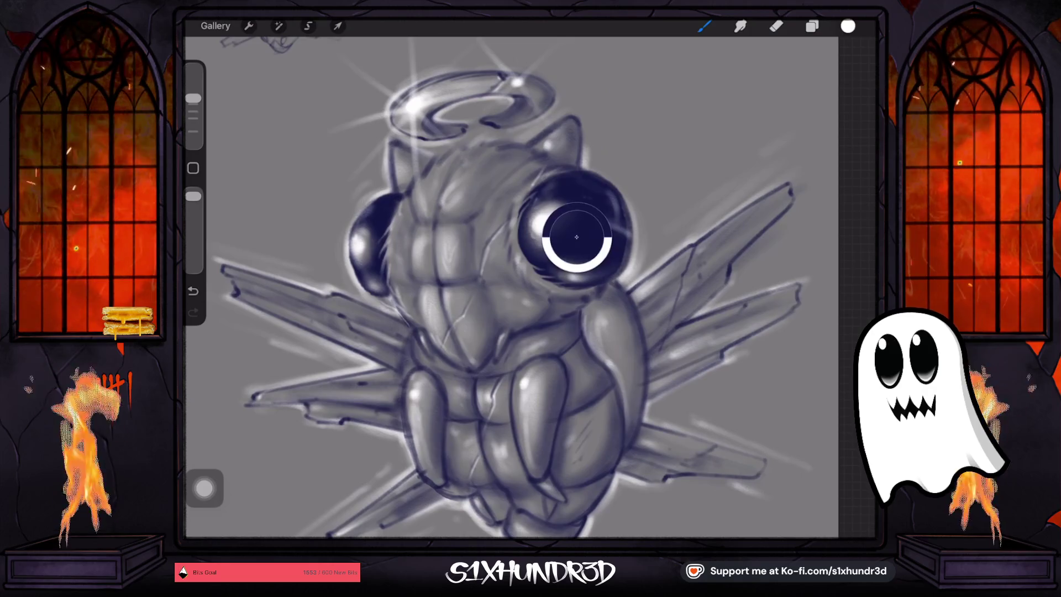
left_click(704, 26)
left_click(747, 185)
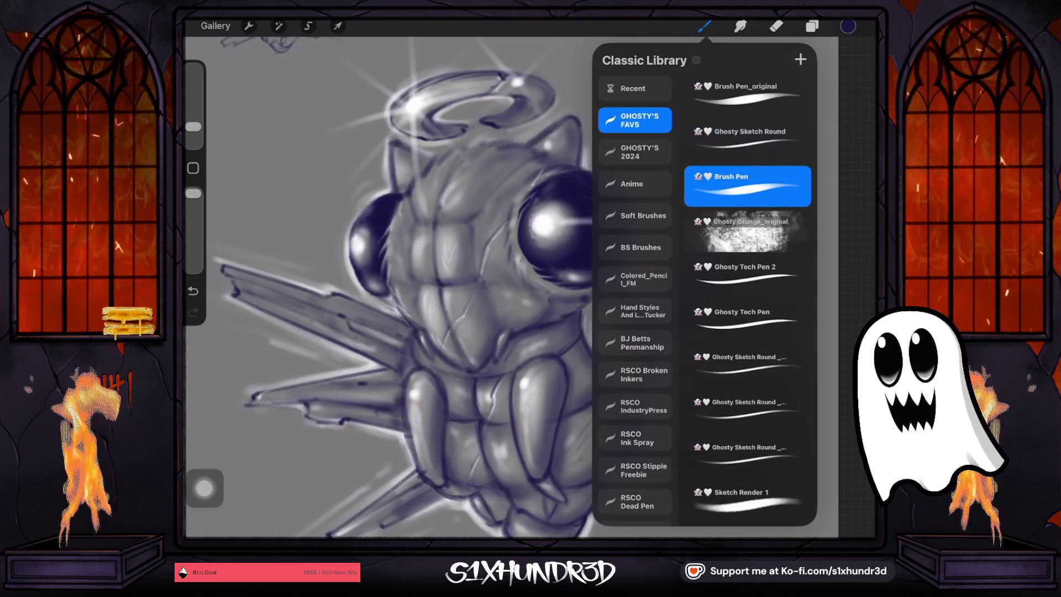
scroll(498, 387, "up", 5)
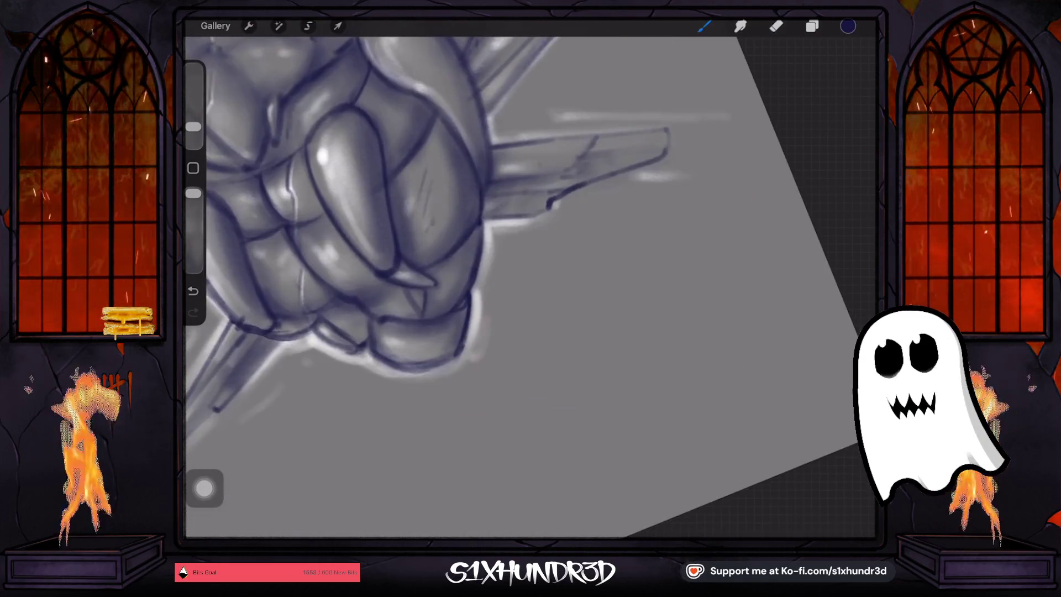
Sign the canvas beside the fly's lower body in navy and date it '26
left_click_drag(493, 281, 502, 305)
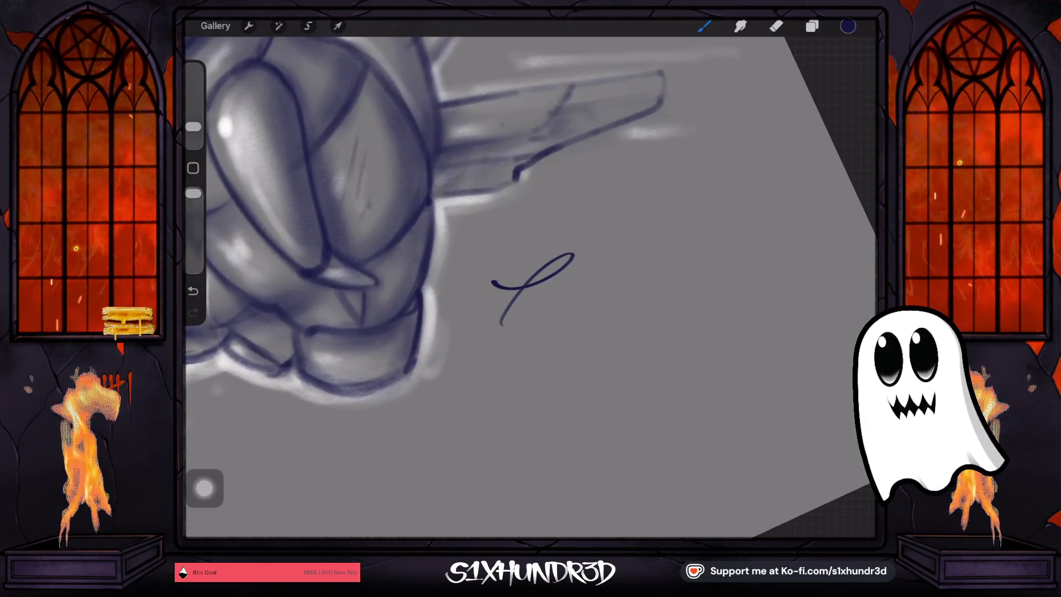
left_click_drag(193, 127, 193, 117)
key("ctrl+z")
left_click_drag(480, 299, 493, 333)
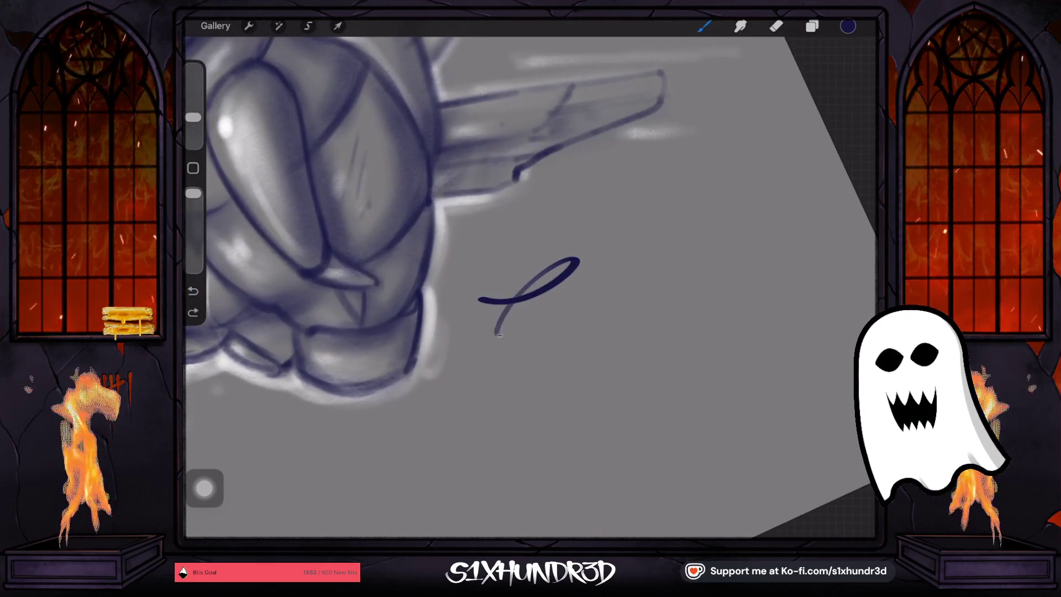
left_click_drag(194, 117, 193, 127)
key("ctrl+z")
left_click_drag(484, 299, 612, 288)
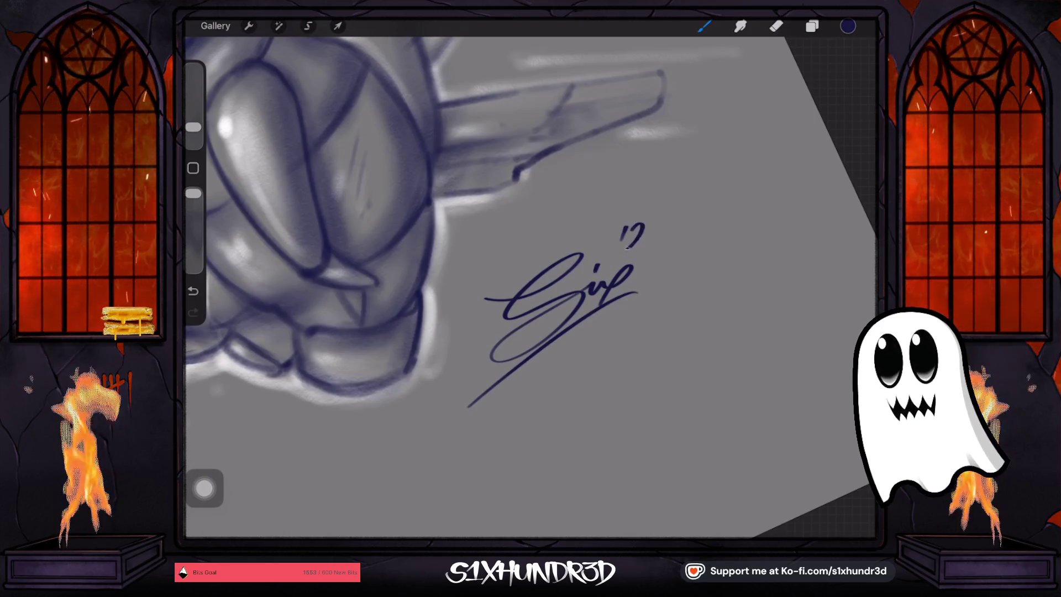
left_click_drag(650, 237, 653, 231)
scroll(531, 277, "down", 5)
left_click(812, 26)
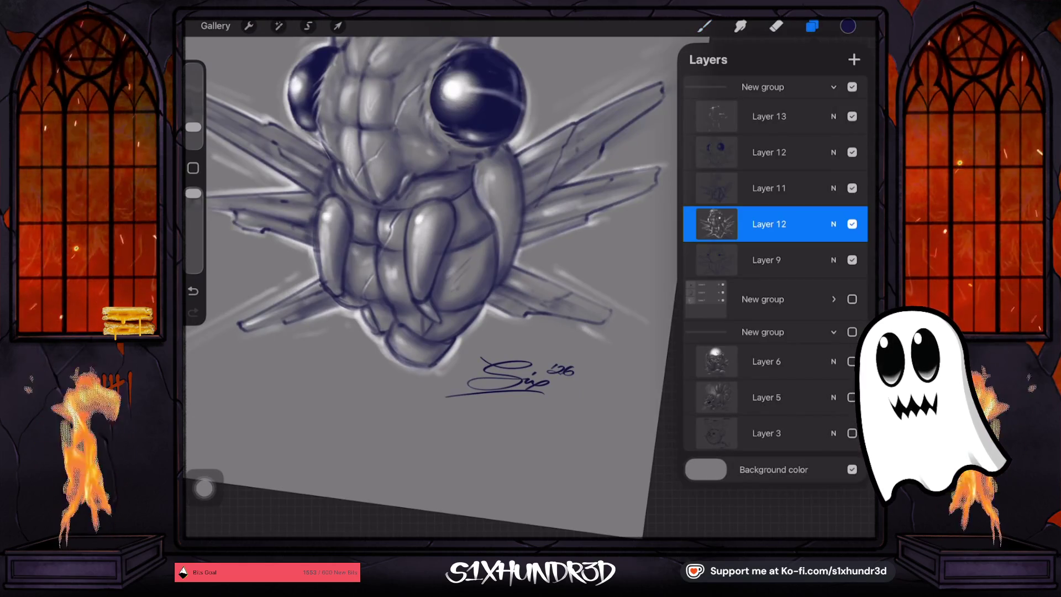
Collapse and hide the fly group, and show and expand the skull drawing's group
left_click(833, 87)
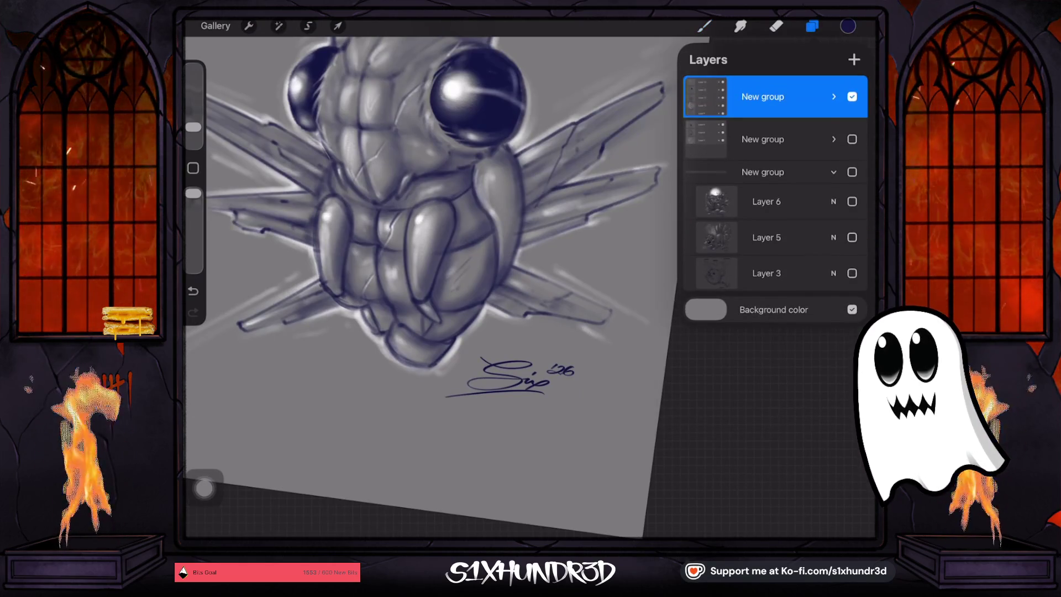
left_click(851, 139)
left_click(852, 97)
scroll(420, 277, "down", 3)
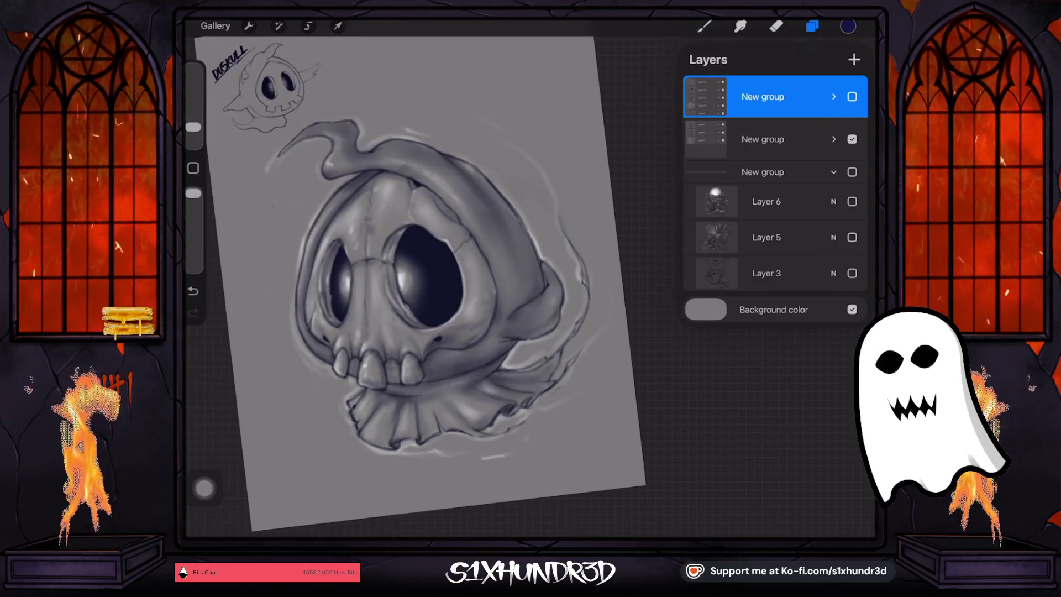
left_click(762, 139)
left_click(834, 139)
Add a new layer in the skull group and begin the signature beside the skull
left_click(854, 59)
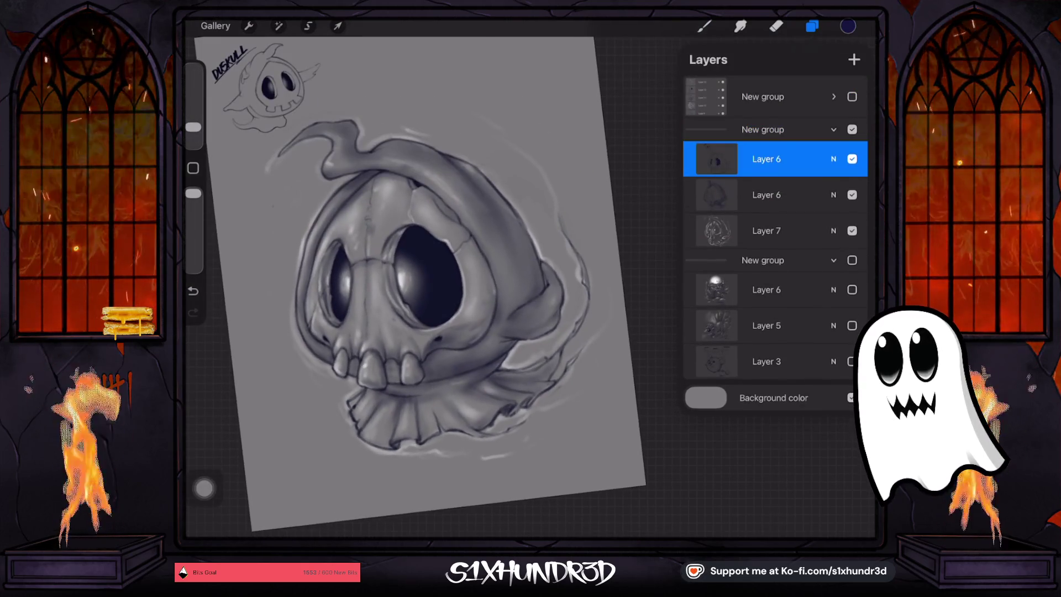
left_click(704, 26)
scroll(497, 276, "up", 5)
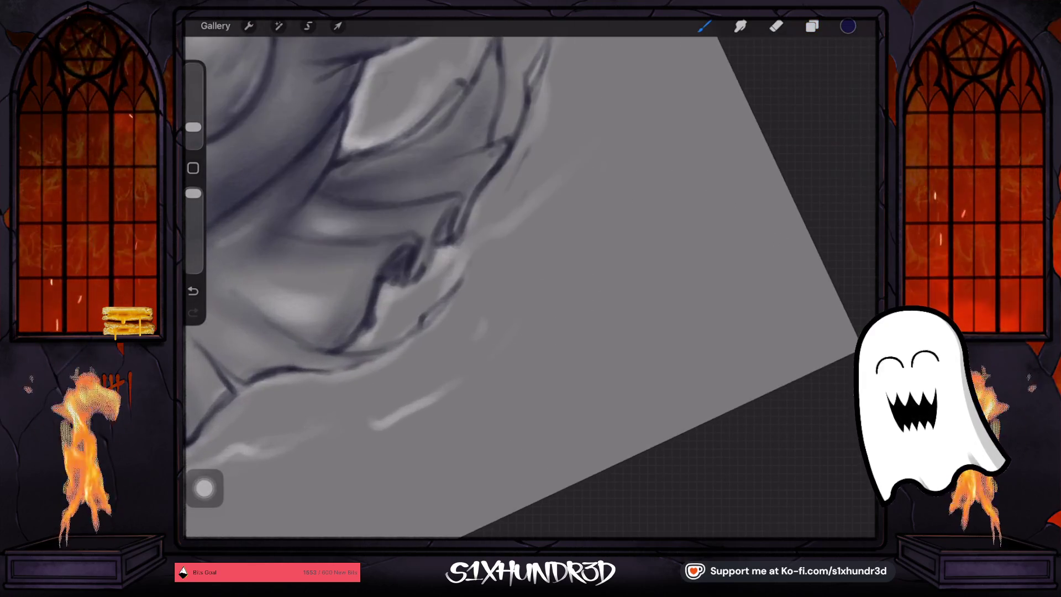
mouse_move(500, 300)
left_mouse_down()
mouse_move(587, 312)
mouse_move(435, 409)
left_mouse_up()
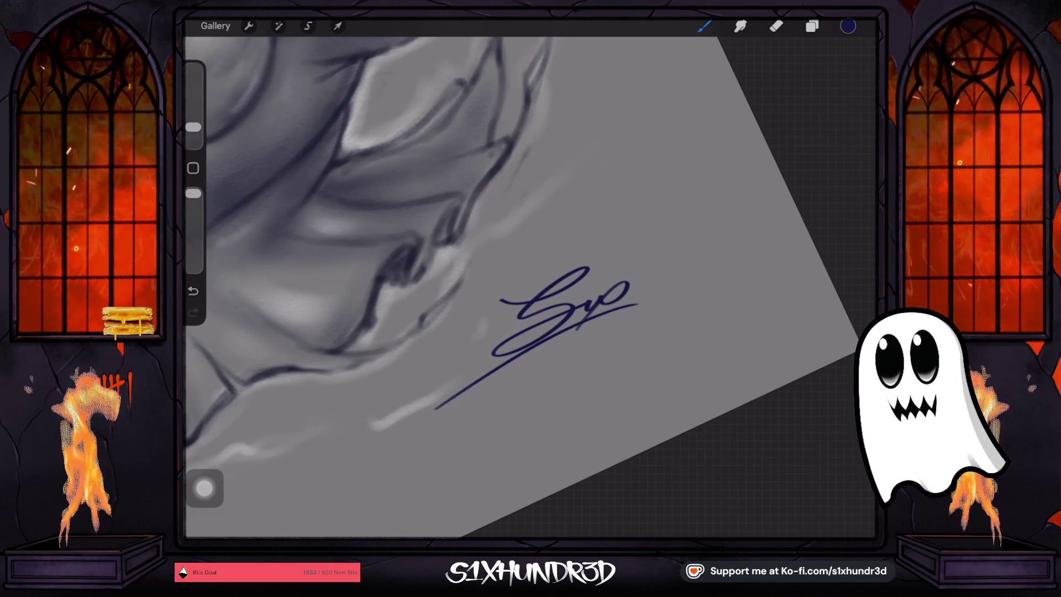
Replace the overlong underline with a shorter one and add '26 beside the skull's signature
key("ctrl+z")
left_click_drag(639, 306, 470, 396)
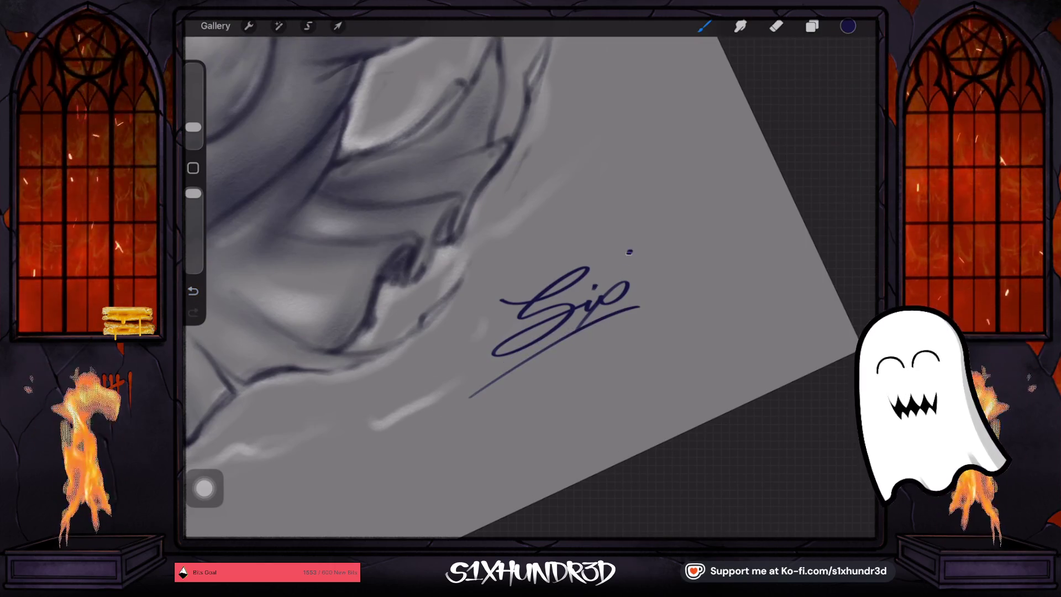
mouse_move(618, 273)
left_mouse_down()
mouse_move(662, 242)
mouse_move(648, 267)
left_mouse_up()
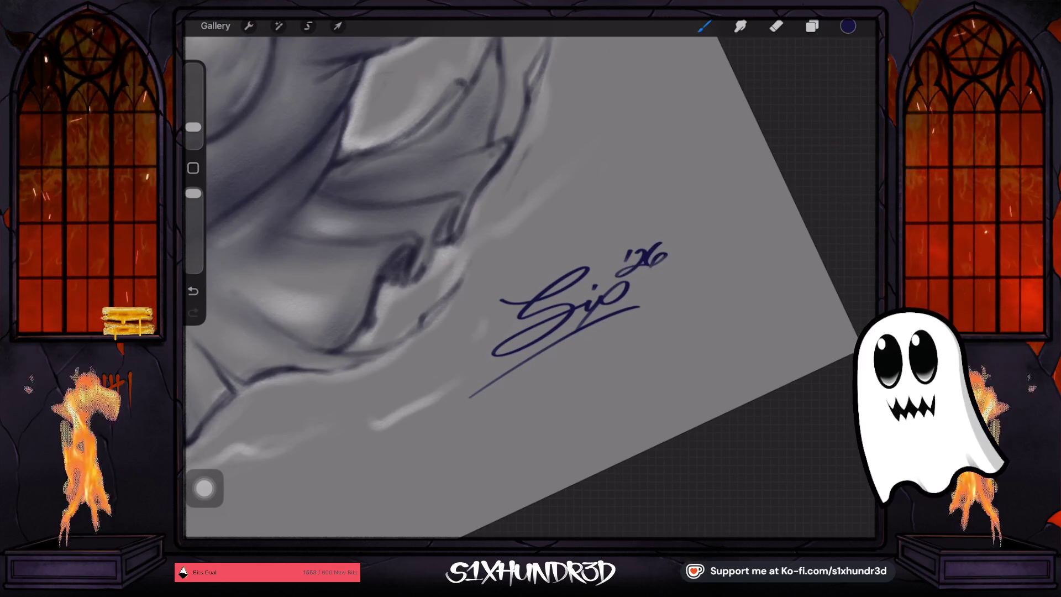
scroll(428, 262, "down", 5)
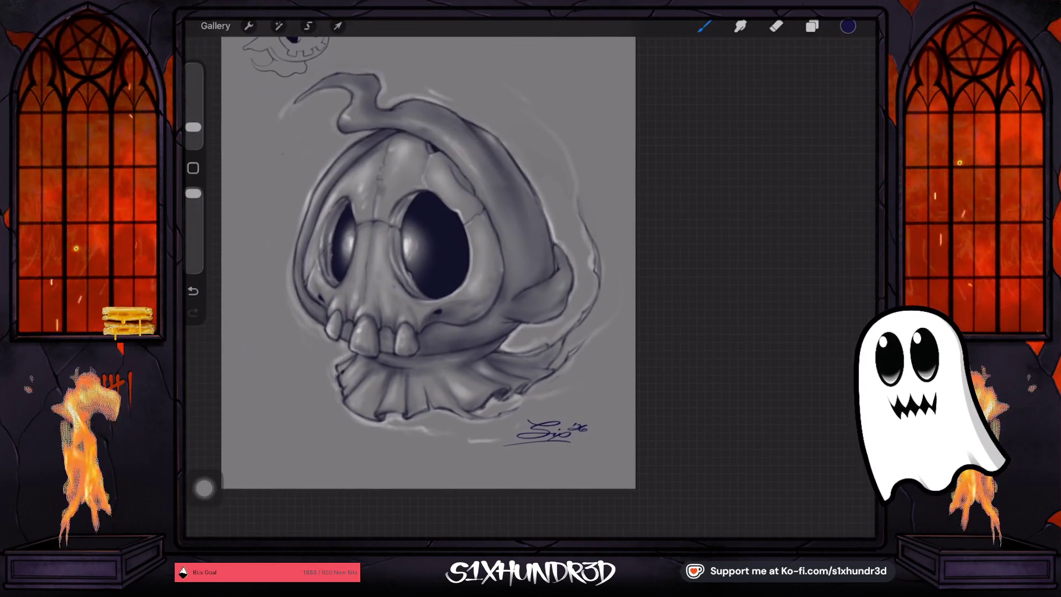
Collapse the skull group and briefly swap to the angel fly group, then hide both
left_click(811, 26)
left_click(763, 129)
left_click(834, 129)
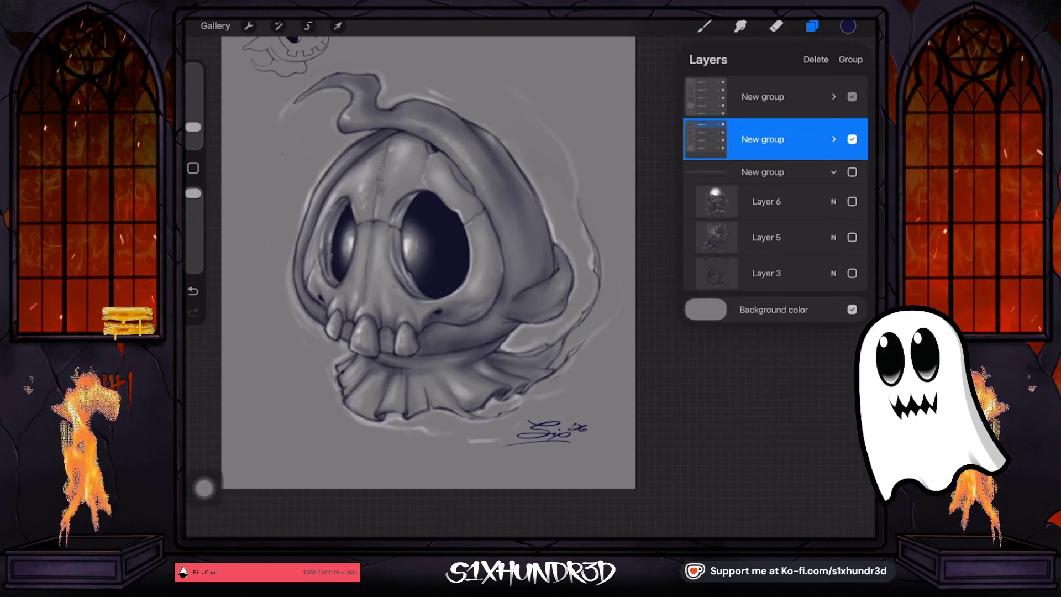
left_click(852, 97)
left_click(852, 139)
left_click(852, 97)
Compare the earlier pieces by toggling the fox and dragon sketches, then hide that group
left_click(852, 237)
left_click(852, 237)
left_click(852, 201)
left_click(852, 237)
left_click(852, 201)
left_click(852, 201)
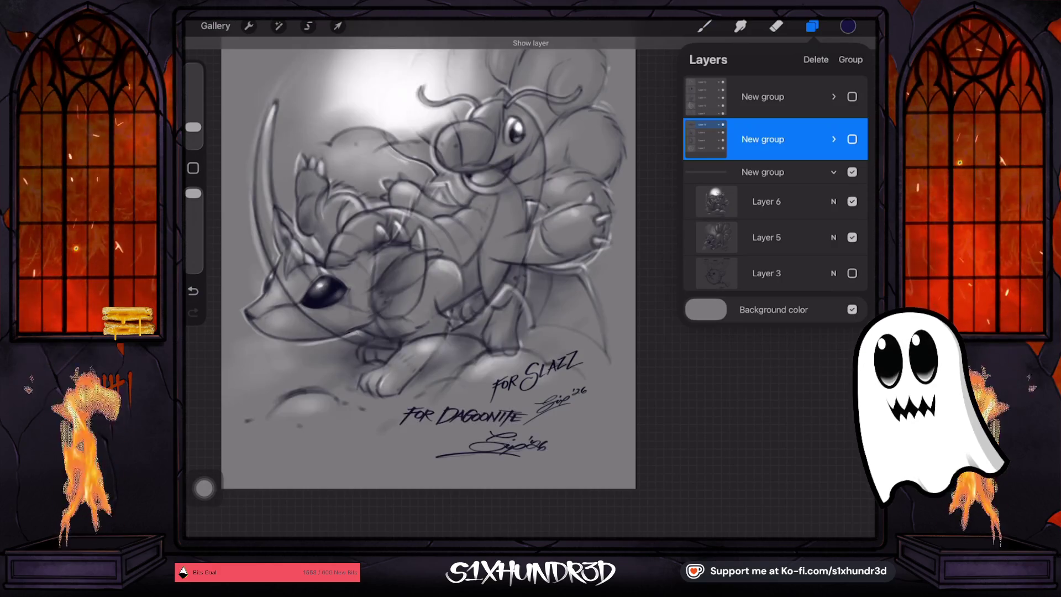
left_click(852, 201)
left_click(852, 237)
left_click(852, 172)
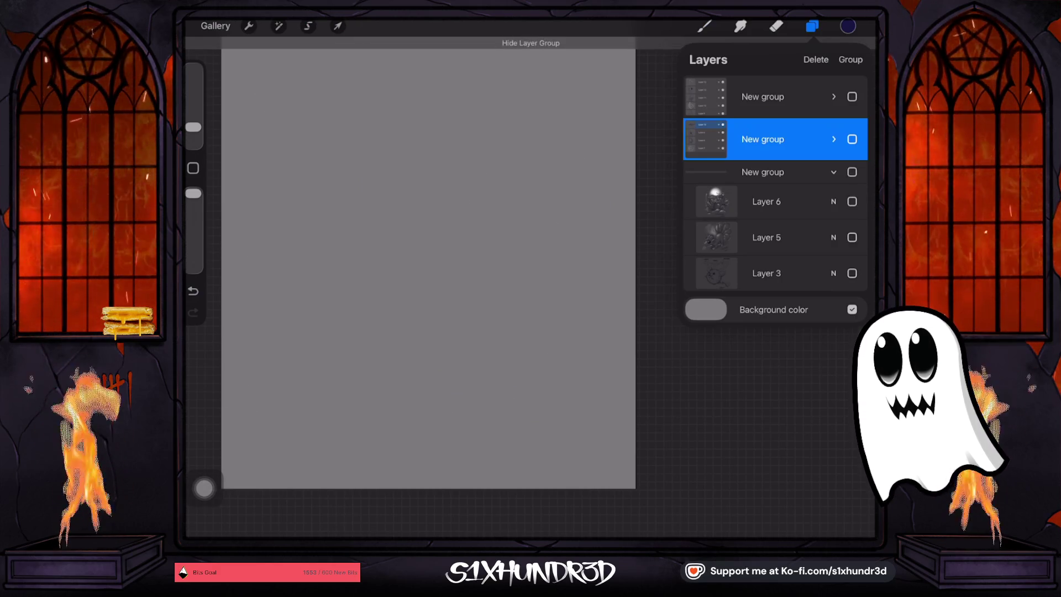
View the whole angel fly page, then swap back to inspect the skull drawing
left_click(852, 97)
mouse_move(420, 248)
left_mouse_down()
mouse_move(442, 320)
mouse_move(458, 299)
left_mouse_up()
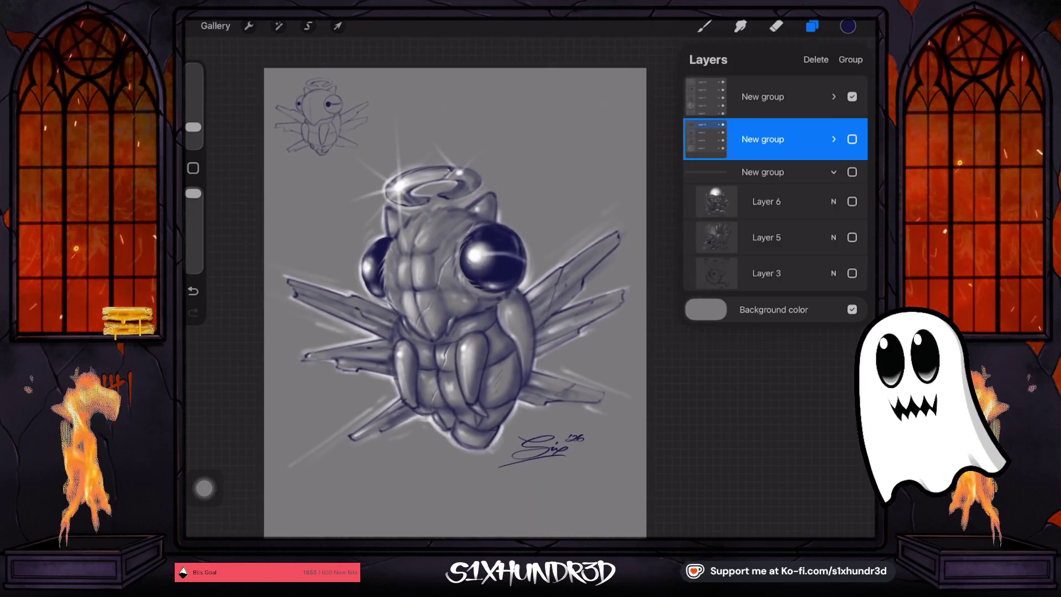
left_click(852, 97)
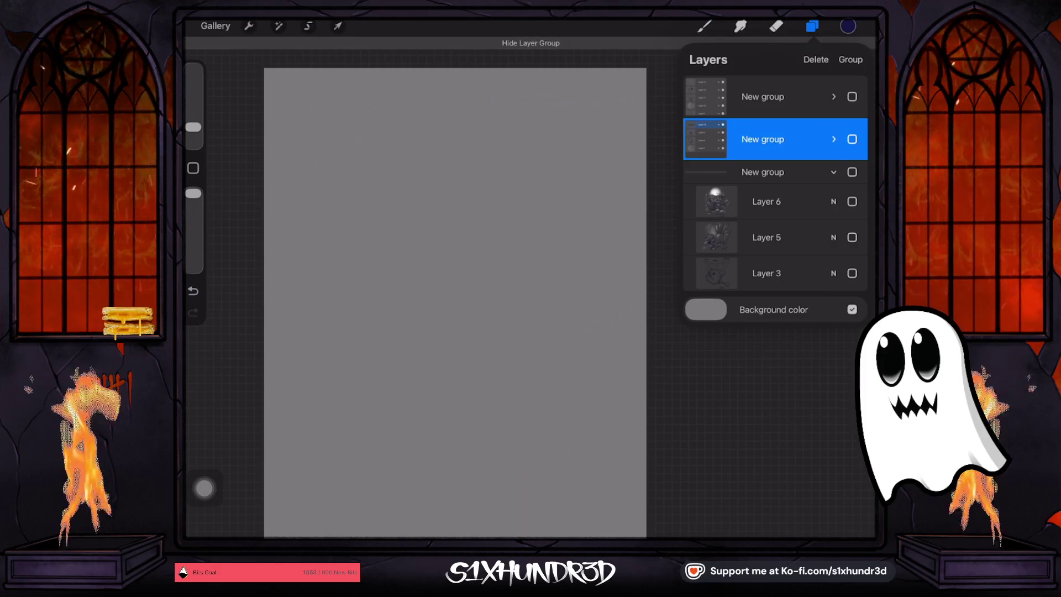
left_click(852, 139)
left_click(704, 26)
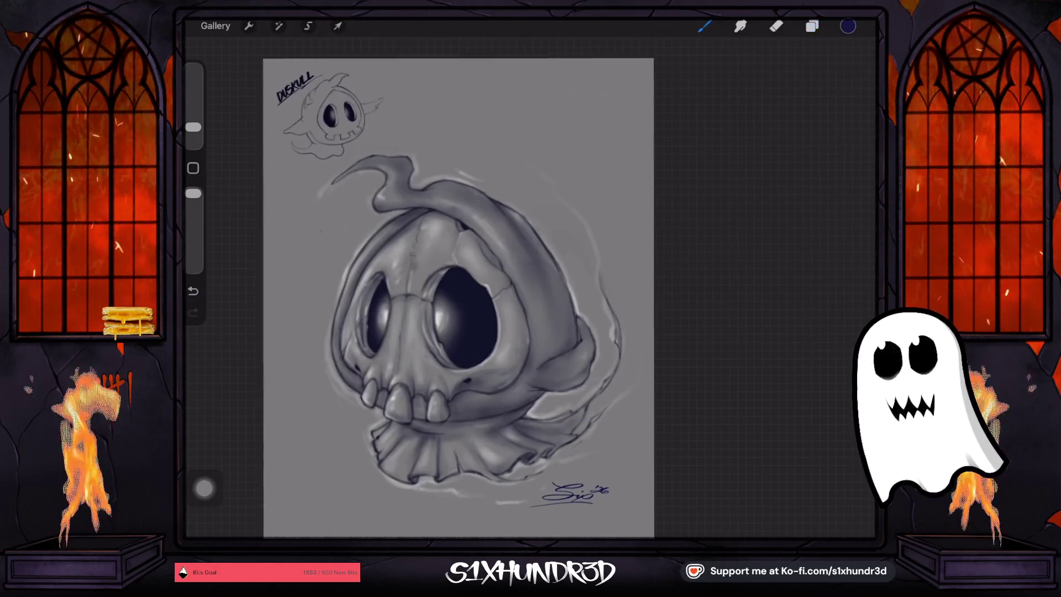
scroll(453, 287, "up", 3)
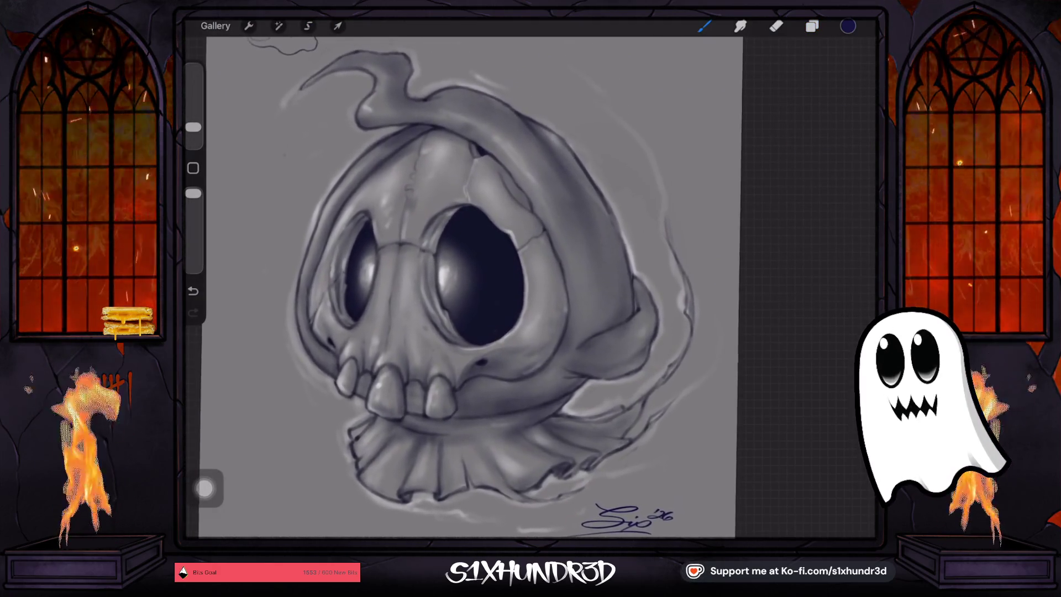
mouse_move(453, 276)
left_mouse_down()
mouse_move(482, 284)
mouse_move(448, 281)
mouse_move(470, 326)
left_mouse_up()
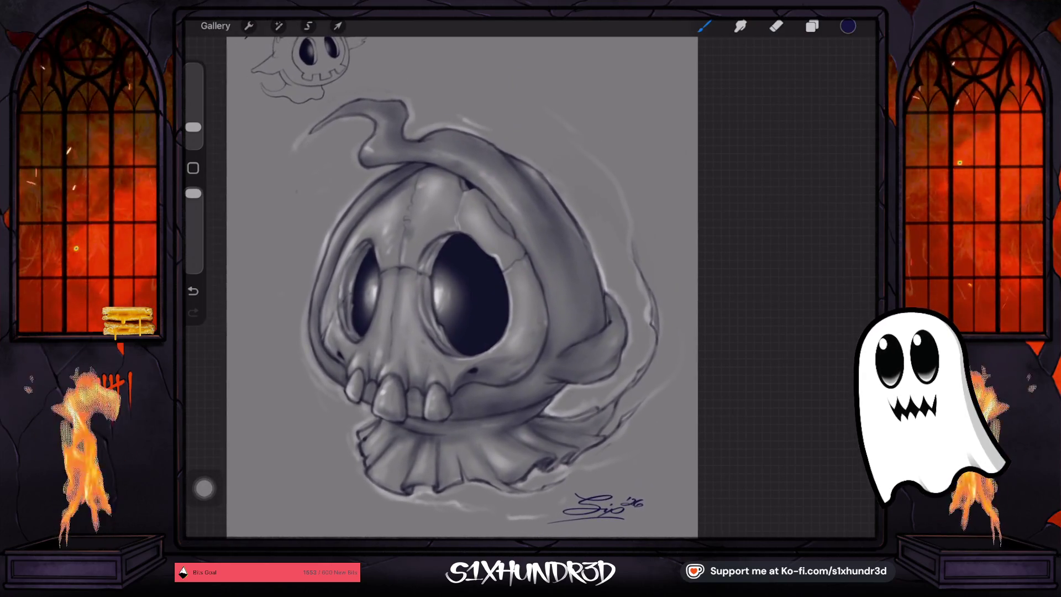
Hide the skull group to reveal the fly and bring its small top-left sketch into view
left_click(812, 26)
left_click(852, 139)
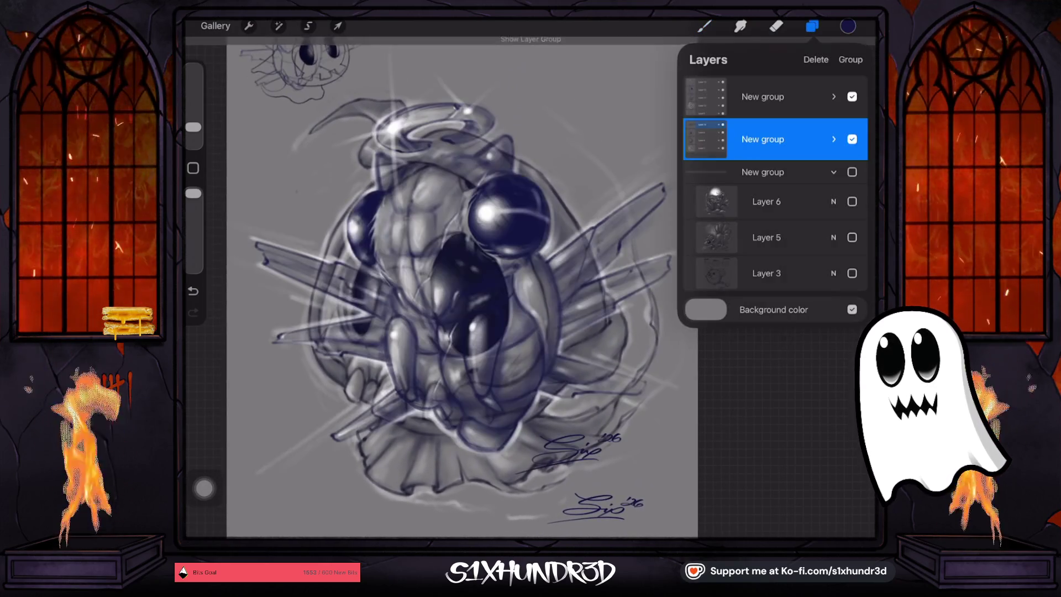
left_click_drag(434, 276, 440, 324)
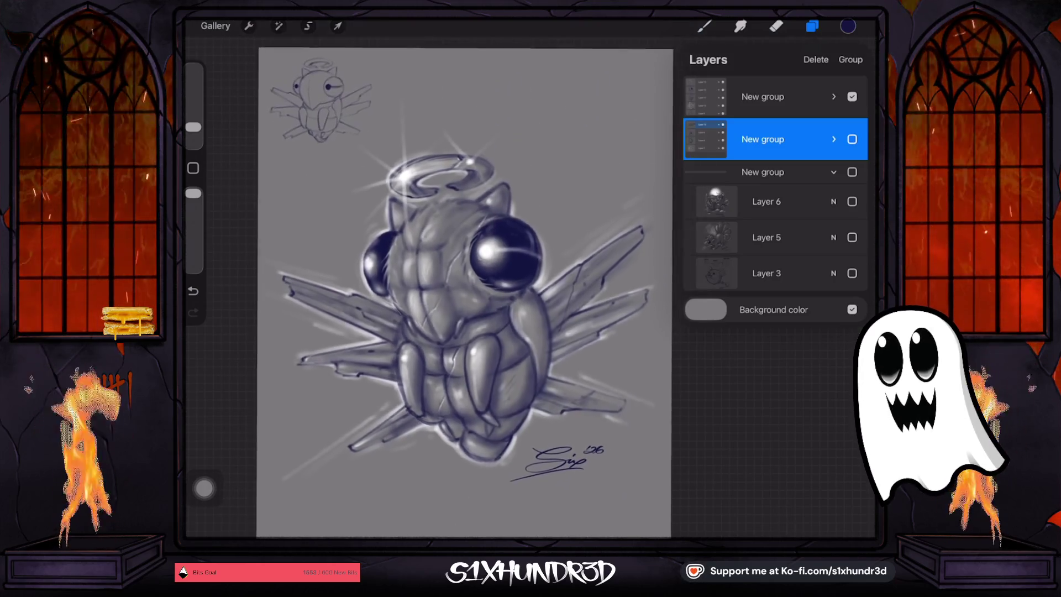
scroll(469, 288, "up", 2)
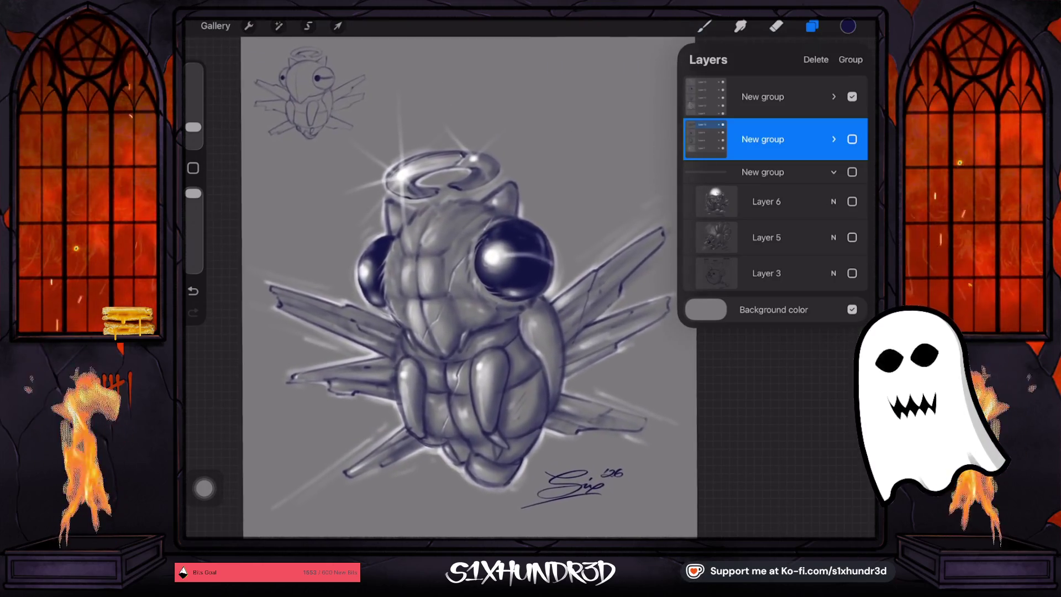
scroll(469, 288, "up", 1)
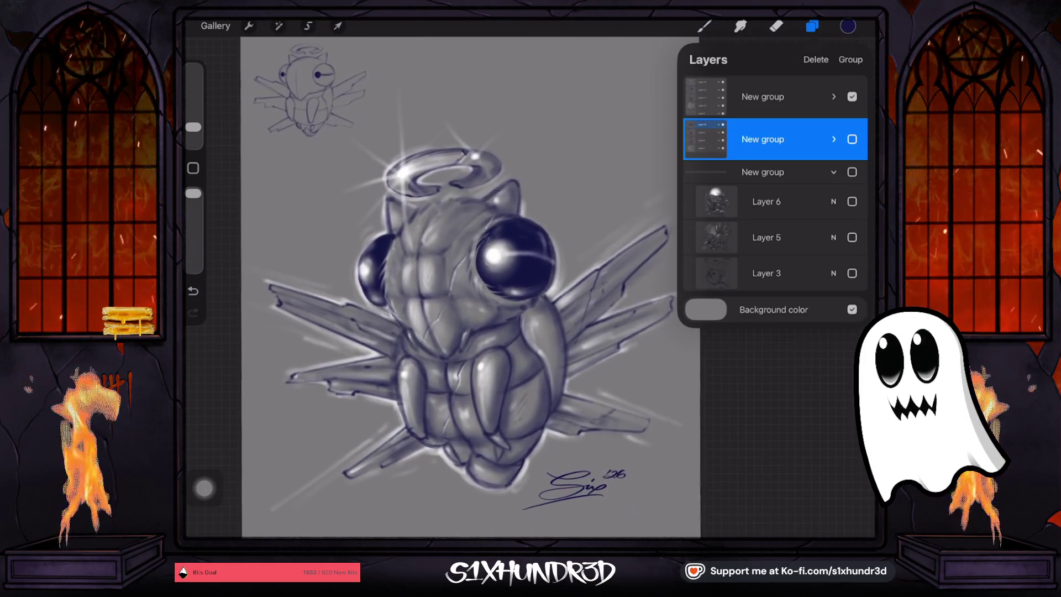
Toggle the angel fly and skull groups, ending with the fly shown and the skull hidden
left_click(833, 96)
left_click(852, 96)
left_click(852, 97)
left_click(833, 97)
left_click(852, 147)
left_click(852, 96)
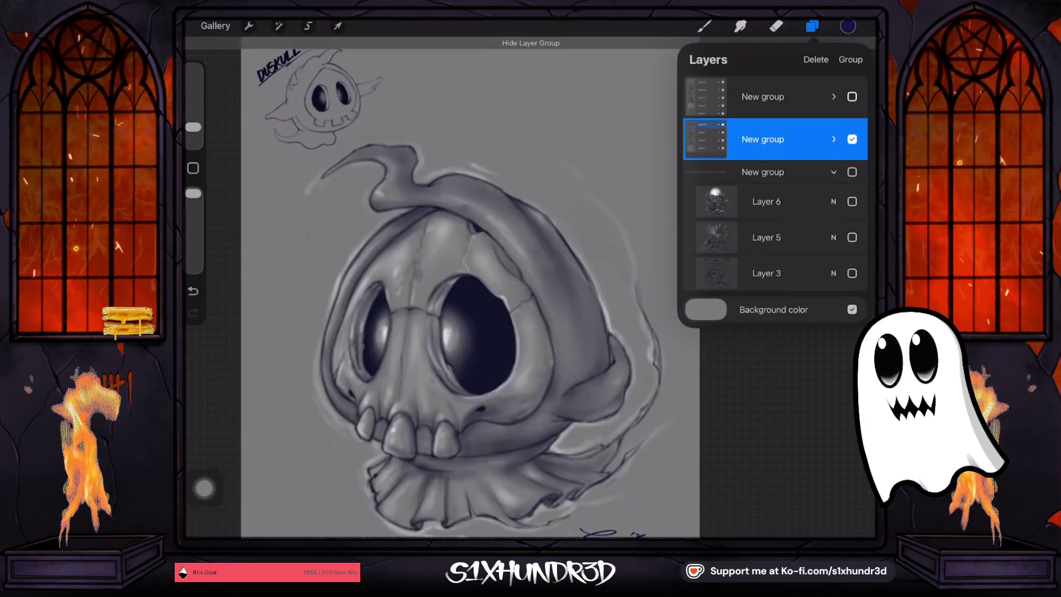
scroll(470, 287, "down", 3)
scroll(470, 288, "up", 2)
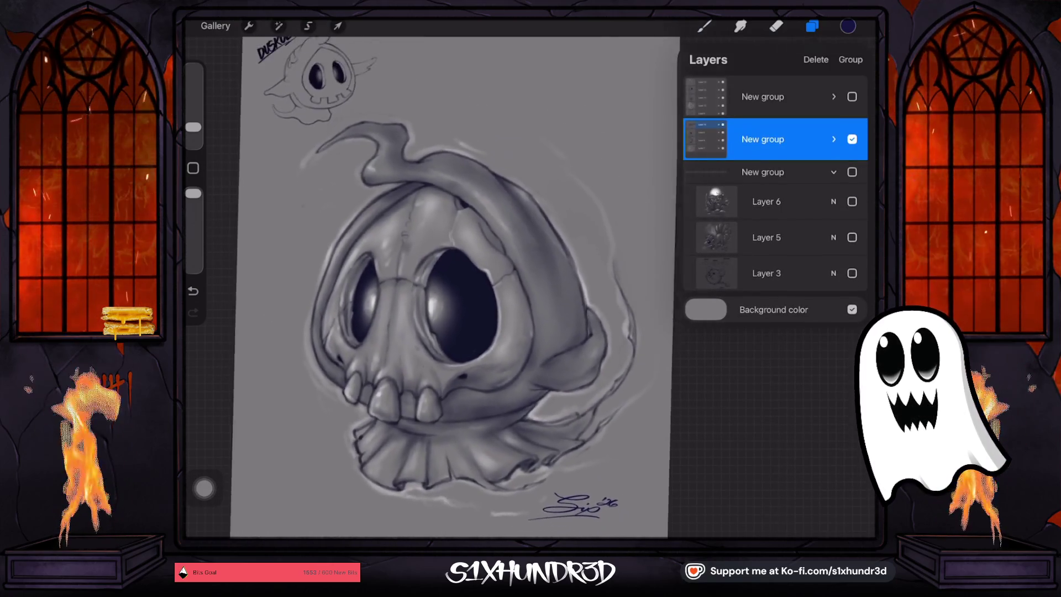
left_click(852, 96)
left_click(852, 139)
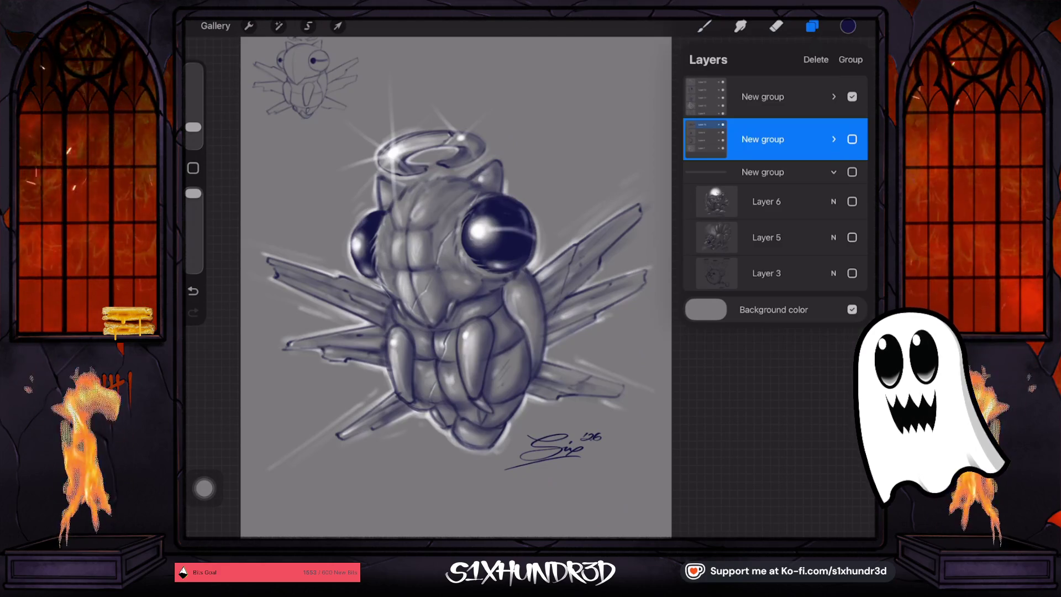
Zoom to inspect the canvas, then return to painting and reopen the layer list
scroll(470, 287, "up", 3)
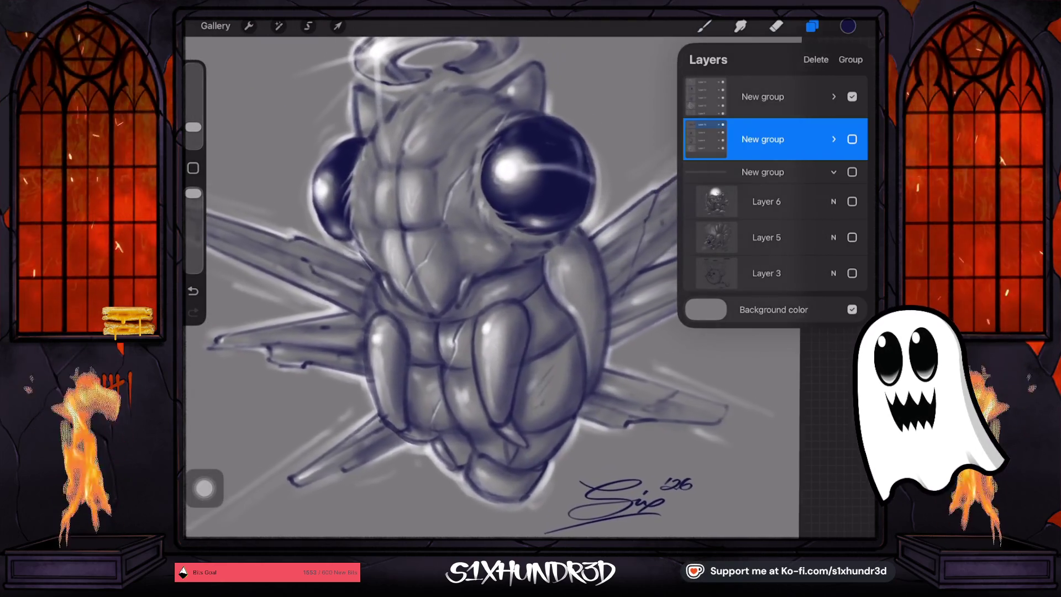
scroll(458, 287, "down", 3)
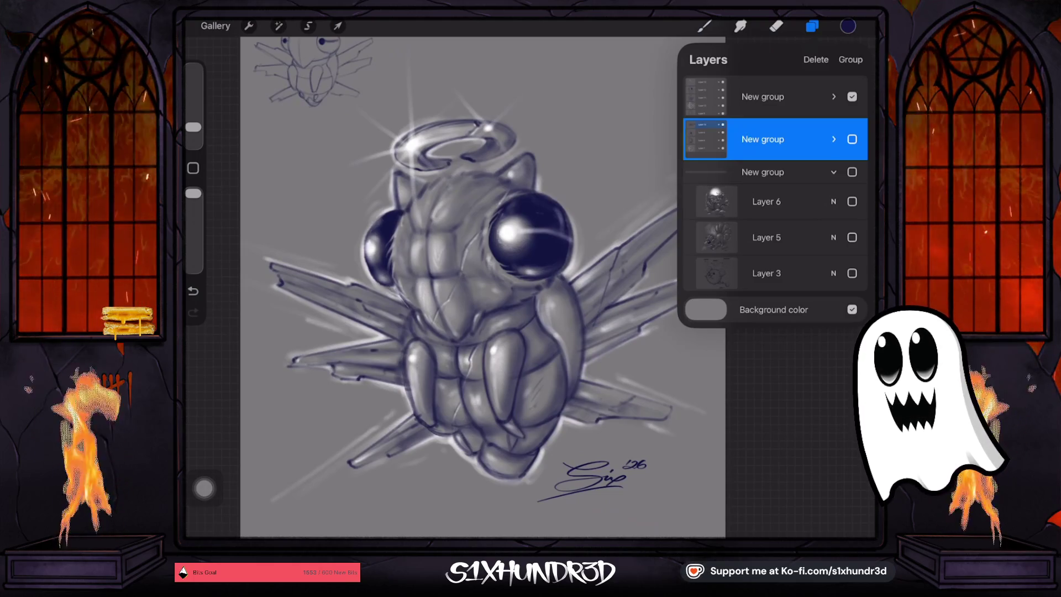
key("b")
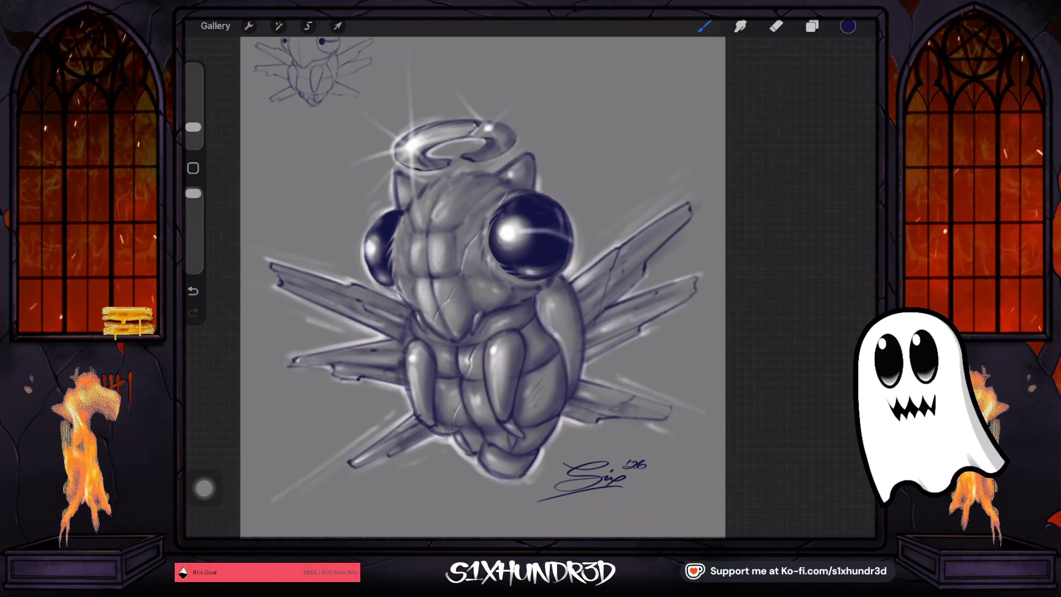
key("l")
left_click(852, 96)
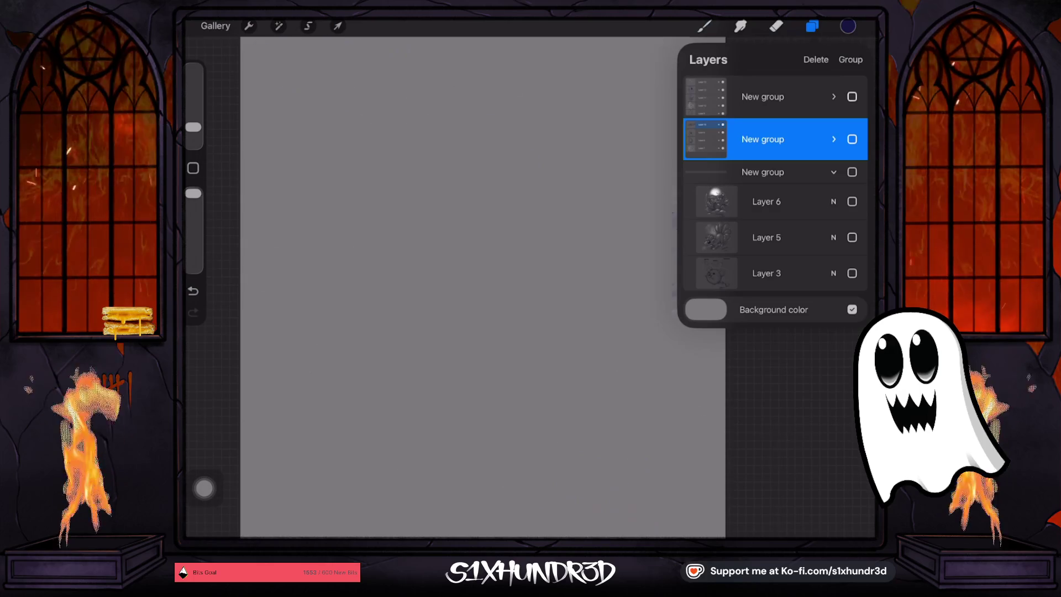
left_click(767, 237)
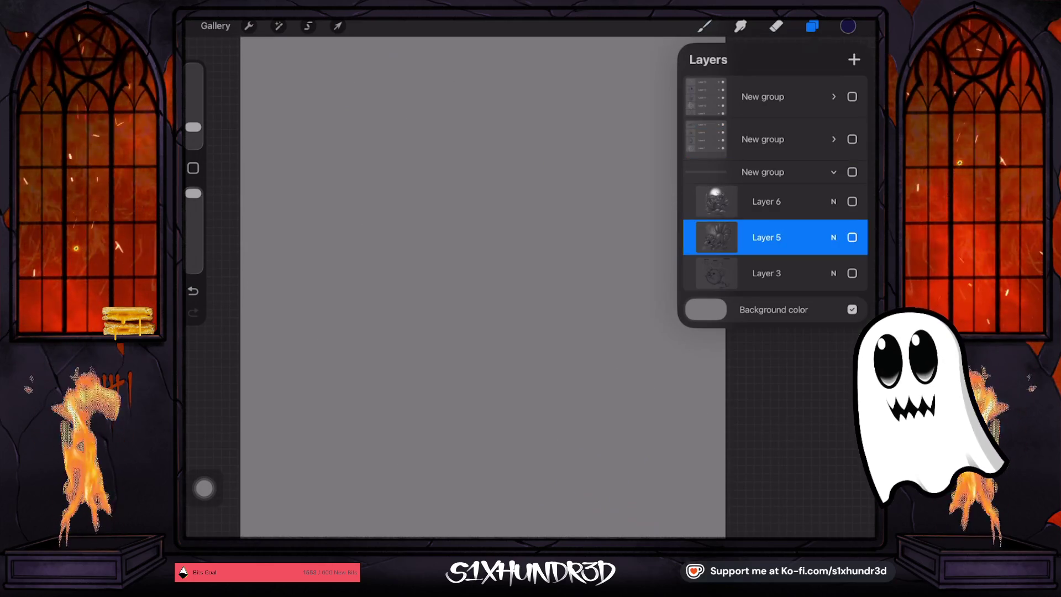
left_click(852, 171)
key("b")
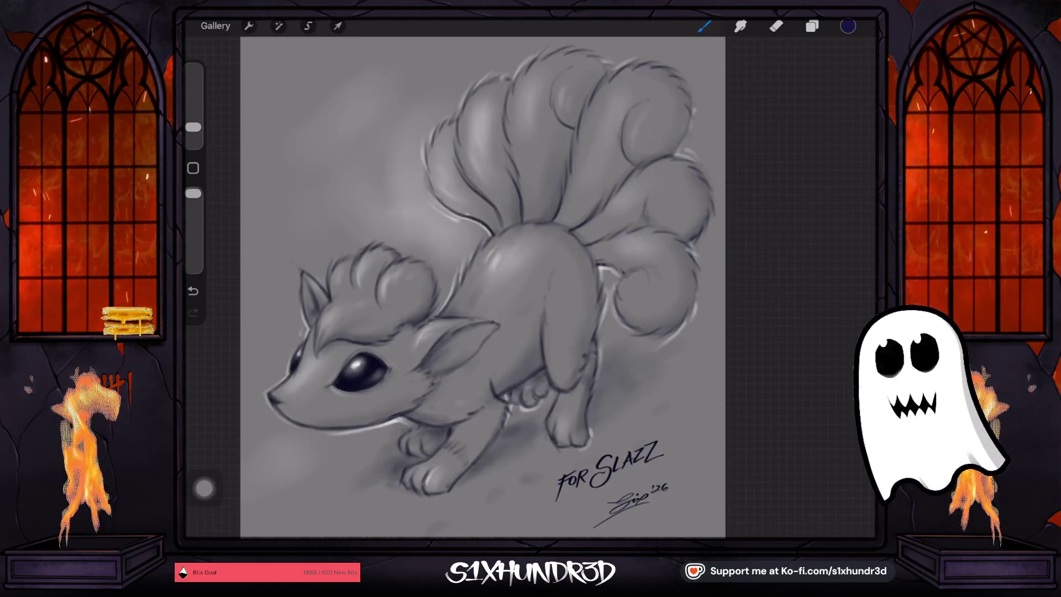
left_click(811, 26)
left_click(852, 201)
left_click(852, 237)
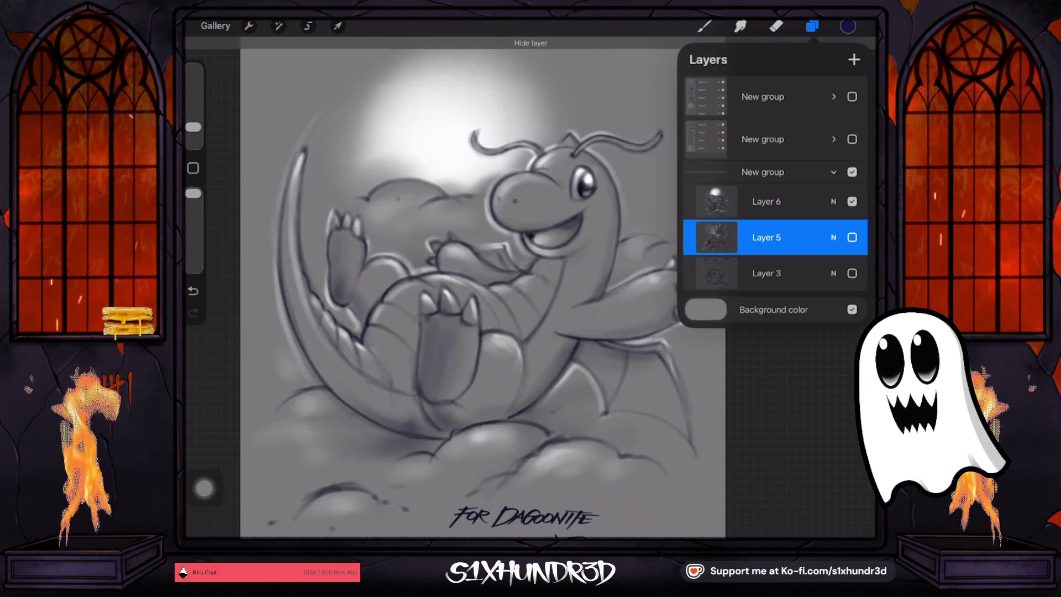
scroll(453, 287, "down", 2)
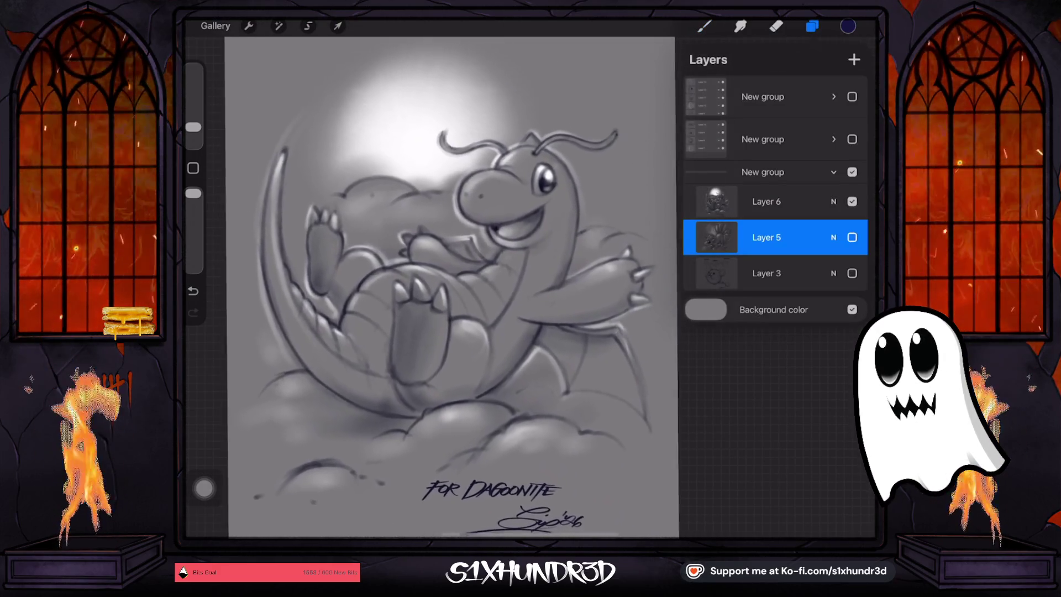
left_click(852, 172)
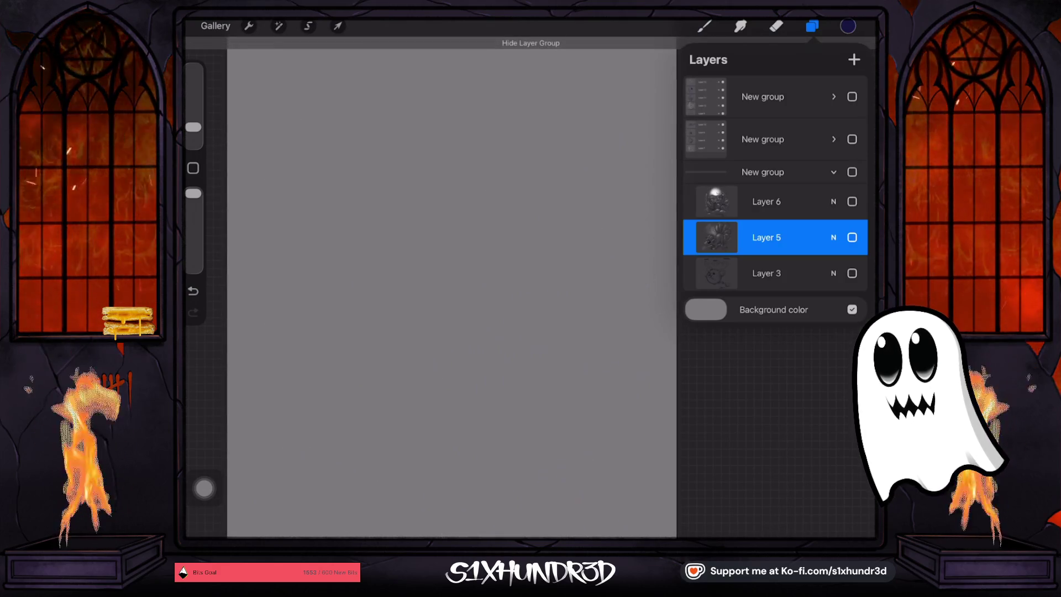
left_click(852, 139)
key("b")
scroll(475, 288, "up", 1)
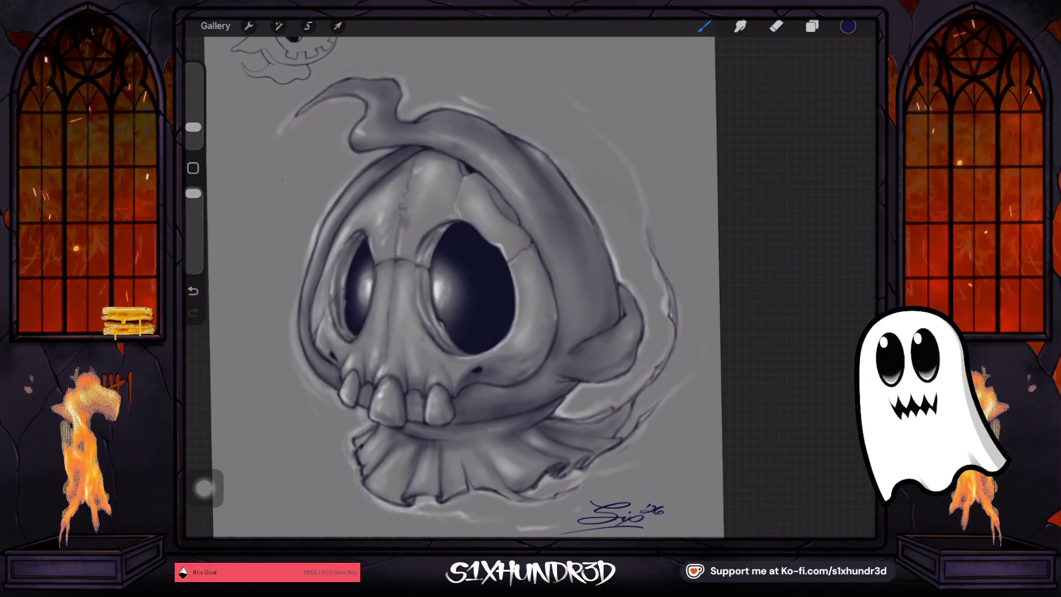
scroll(453, 287, "down", 1)
key("l")
left_click(852, 97)
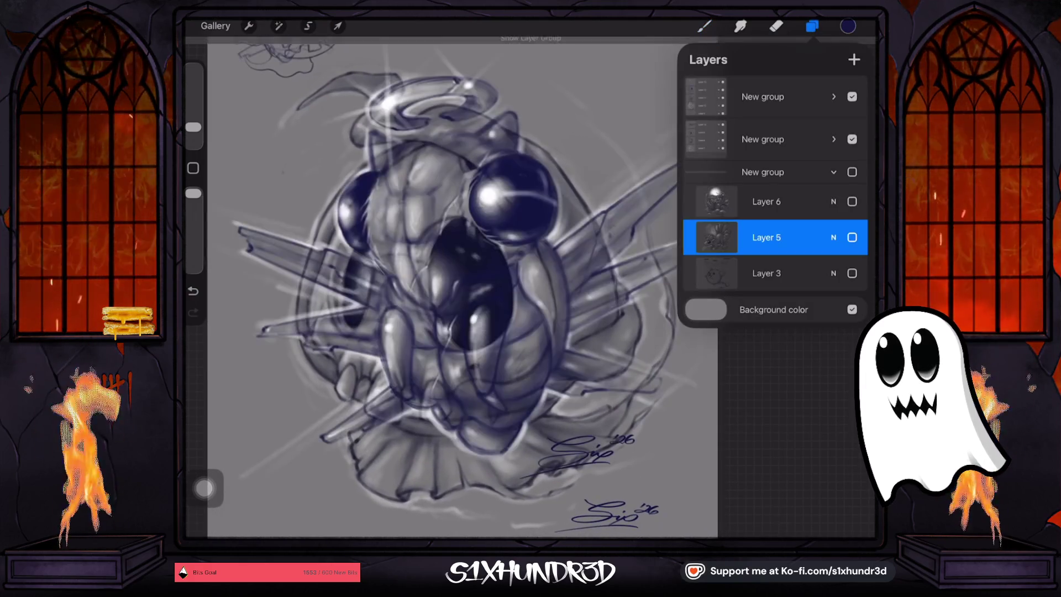
left_click(852, 139)
scroll(464, 282, "up", 2)
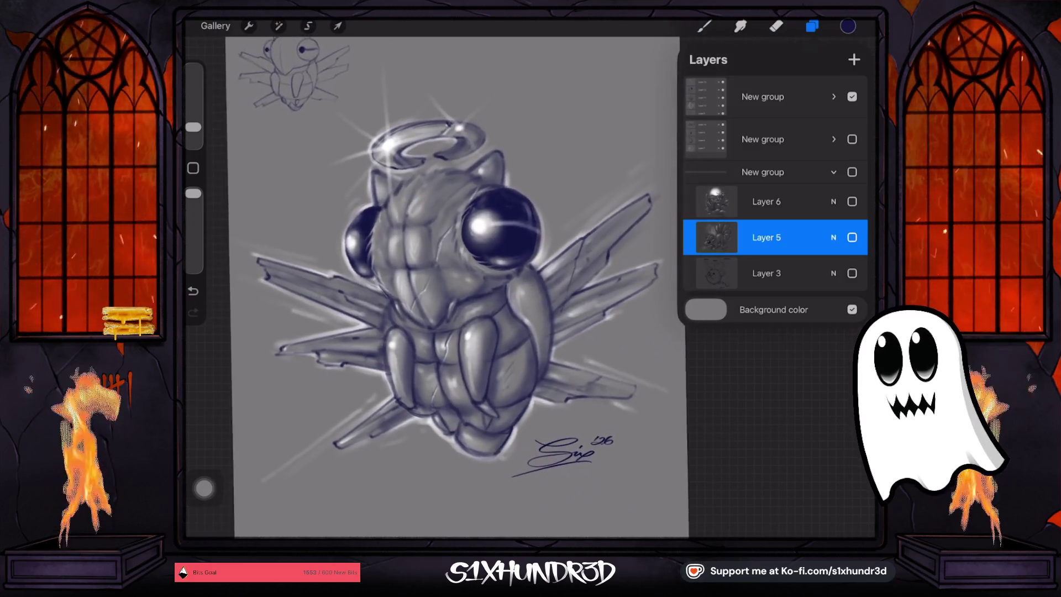